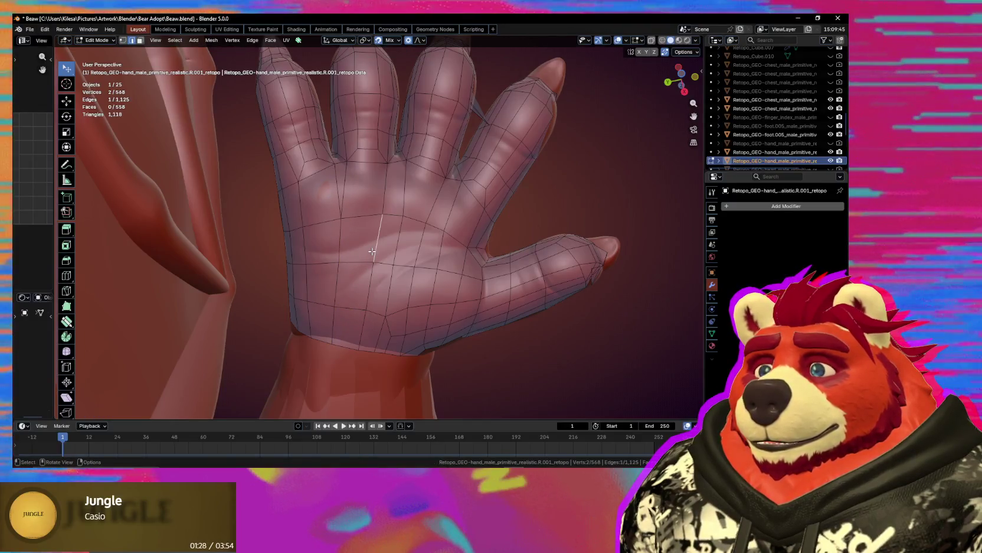
Undo the last change and edge-slide the wrist edge path into a better position.
{"action": "key", "text": "ctrl+z"}
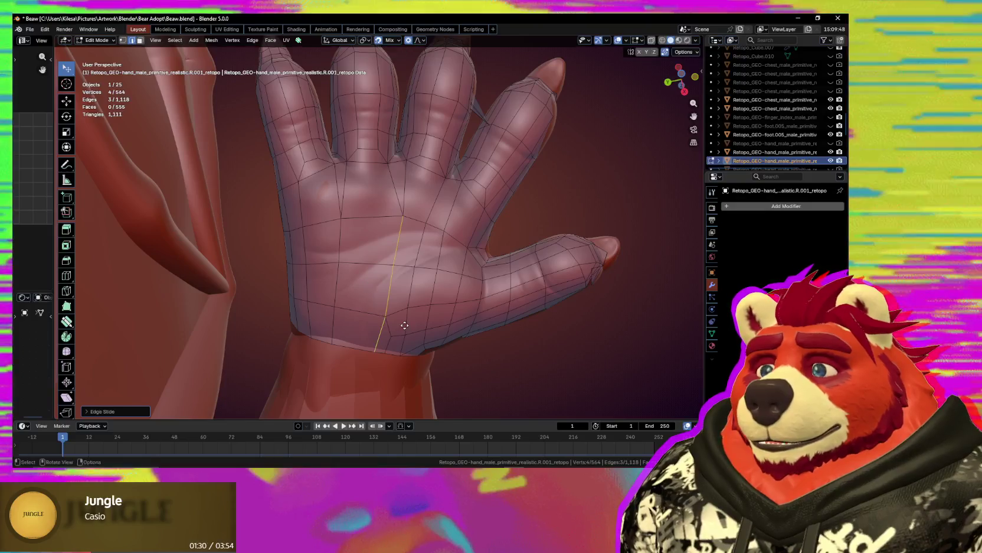
{"action": "left_click", "coordinate": [400, 326]}
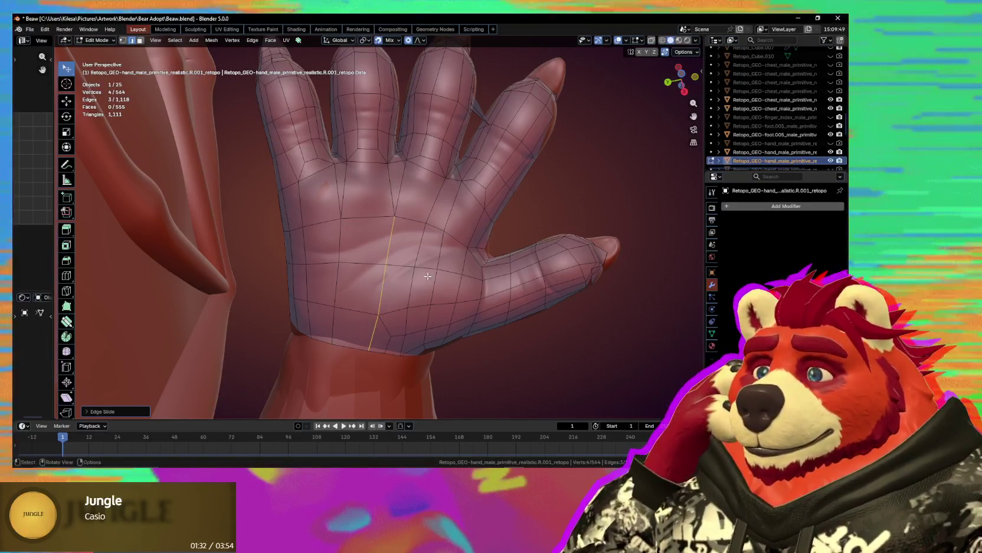
{"action": "left_click", "coordinate": [442, 235]}
{"action": "left_click", "coordinate": [422, 344], "text": "ctrl"}
{"action": "key", "text": "g"}
{"action": "key", "text": "g"}
{"action": "left_click", "coordinate": [423, 343]}
{"action": "middle_click_drag", "start_coordinate": [423, 343], "coordinate": [414, 282]}
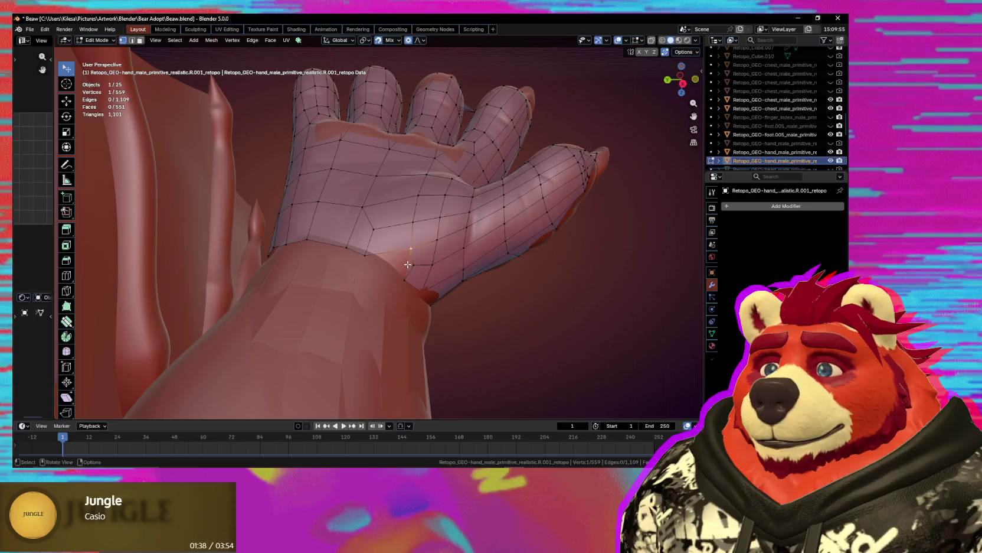
Delete the stray triangle face and the unwanted edge at the wrist.
{"action": "key", "text": "x"}
{"action": "left_click", "coordinate": [407, 270]}
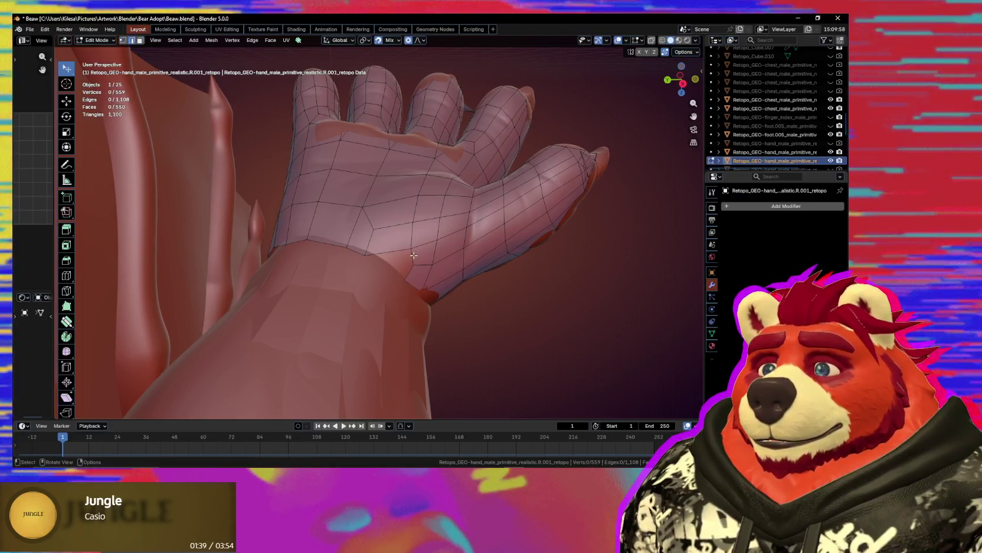
{"action": "middle_click_drag", "start_coordinate": [414, 255], "coordinate": [405, 305]}
{"action": "left_click", "coordinate": [404, 305]}
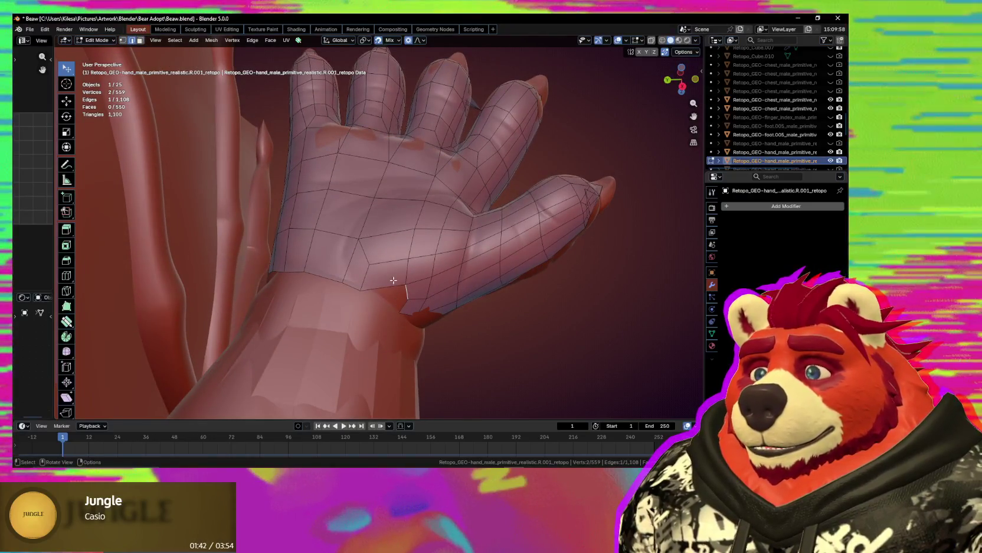
{"action": "key", "text": "x"}
{"action": "left_click", "coordinate": [389, 284]}
Move a vertex near the wrist to a new position.
{"action": "key", "text": "1"}
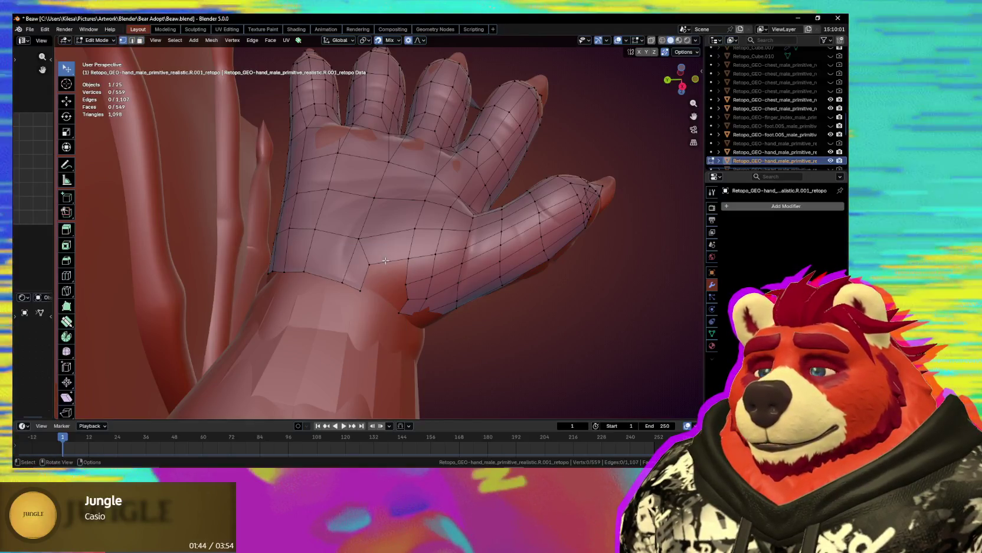
{"action": "left_click", "coordinate": [406, 281]}
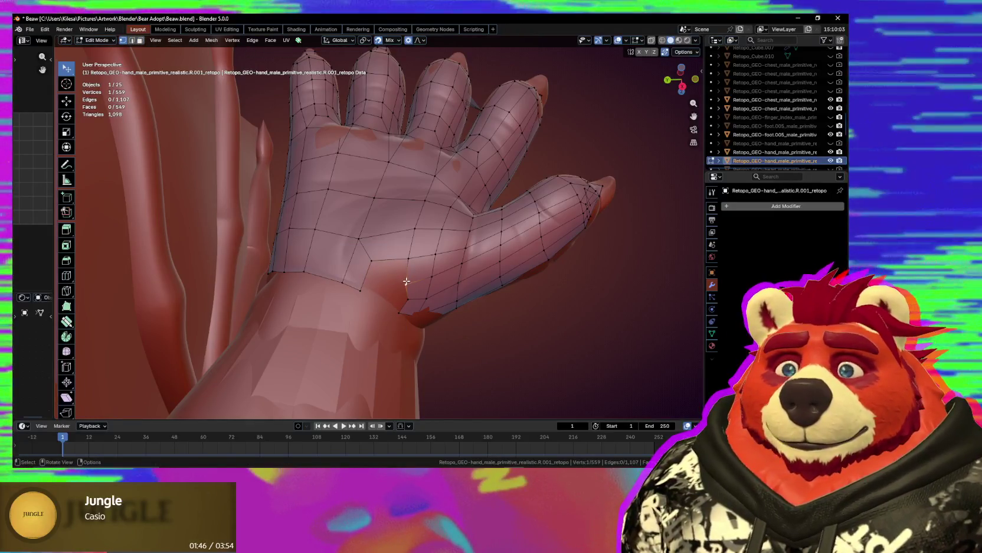
{"action": "mouse_move", "coordinate": [598, 358]}
{"action": "middle_mouse_down"}
{"action": "mouse_move", "coordinate": [440, 322]}
{"action": "mouse_move", "coordinate": [390, 290]}
{"action": "middle_mouse_up"}
{"action": "key", "text": "g"}
{"action": "left_click", "coordinate": [431, 291]}
{"action": "left_click", "coordinate": [390, 285]}
Delete and restore a wrist vertex, reposition it, then select the wrist face ring.
{"action": "key", "text": "x"}
{"action": "left_click", "coordinate": [393, 266]}
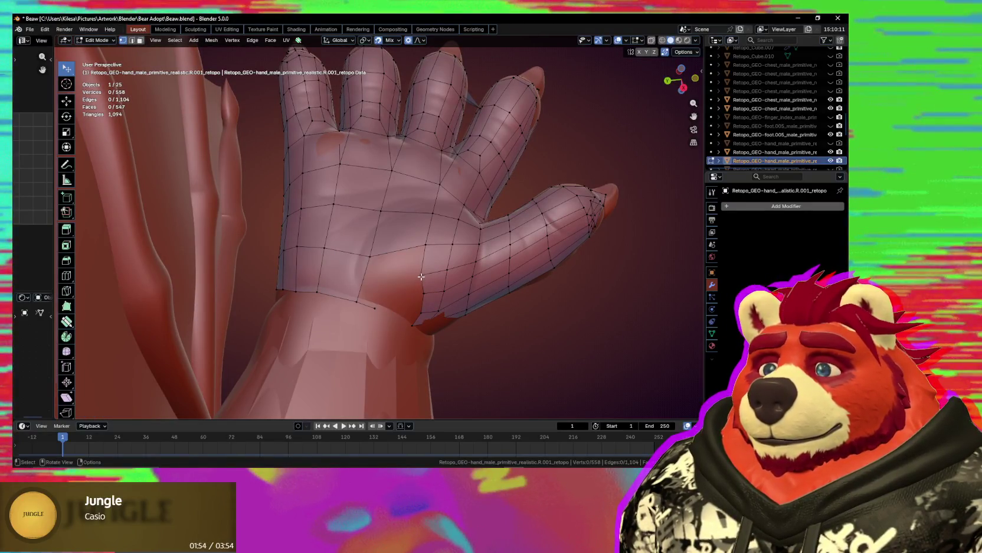
{"action": "key", "text": "ctrl+z"}
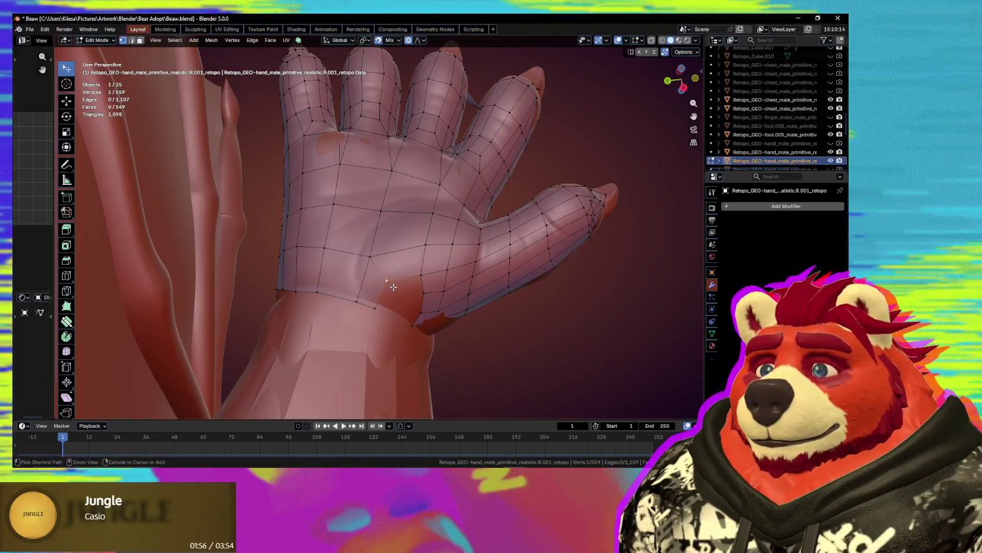
{"action": "mouse_move", "coordinate": [393, 286]}
{"action": "middle_mouse_down"}
{"action": "mouse_move", "coordinate": [417, 281]}
{"action": "mouse_move", "coordinate": [386, 289]}
{"action": "mouse_move", "coordinate": [404, 310]}
{"action": "mouse_move", "coordinate": [376, 308]}
{"action": "middle_mouse_up"}
{"action": "key", "text": "g"}
{"action": "left_click", "coordinate": [387, 289]}
{"action": "key", "text": "2"}
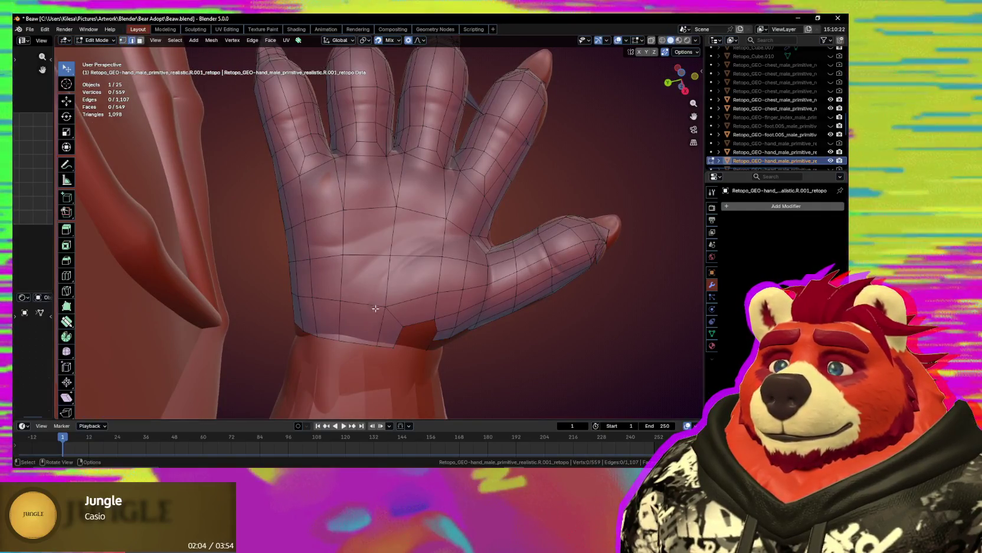
{"action": "left_click", "coordinate": [343, 323], "text": "ctrl+alt"}
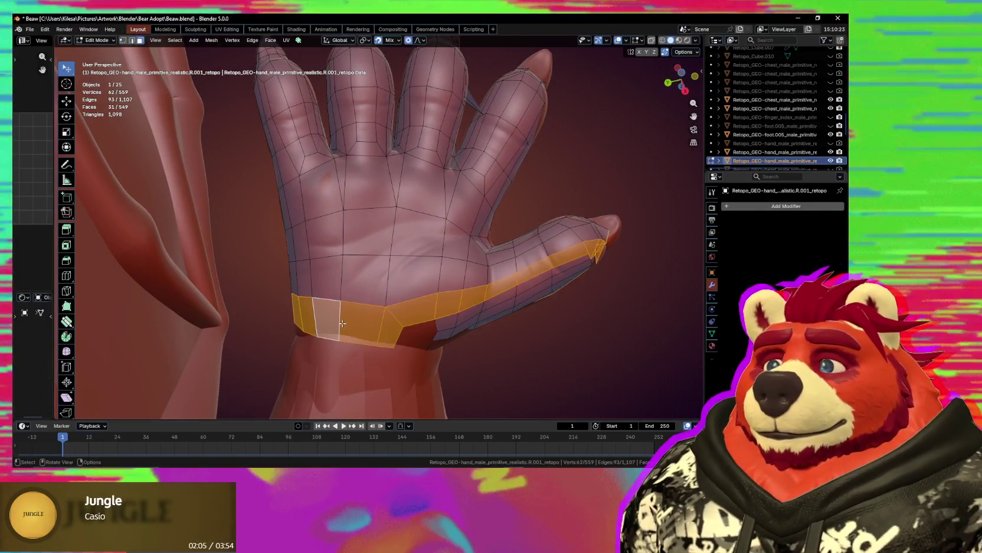
Select face rings across the palm and reposition the nearby vertices.
{"action": "left_click", "coordinate": [368, 274]}
{"action": "left_click", "coordinate": [368, 274], "text": "ctrl+alt"}
{"action": "left_click", "coordinate": [367, 248]}
{"action": "left_click", "coordinate": [367, 252], "text": "ctrl+alt"}
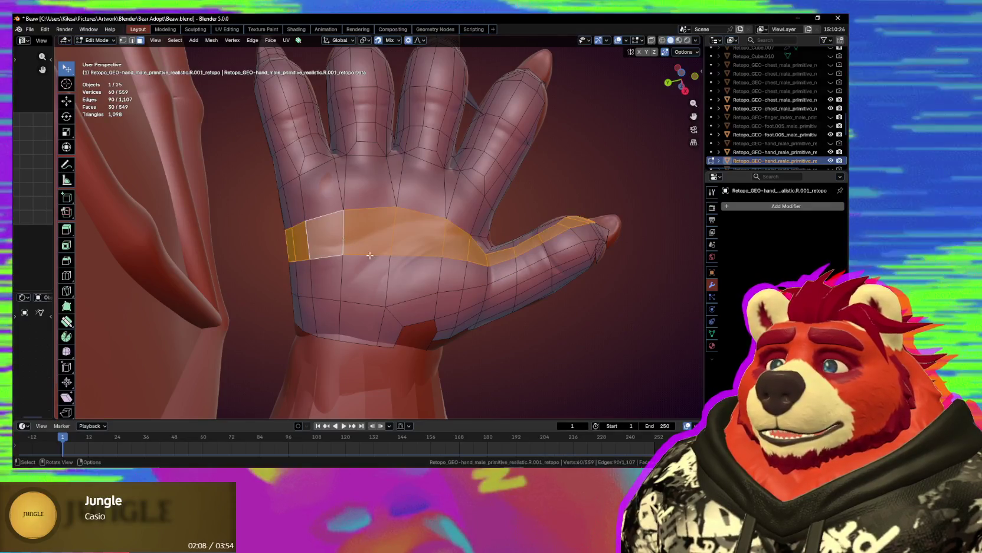
{"action": "mouse_move", "coordinate": [367, 252]}
{"action": "middle_mouse_down"}
{"action": "mouse_move", "coordinate": [405, 291]}
{"action": "mouse_move", "coordinate": [395, 256]}
{"action": "middle_mouse_up"}
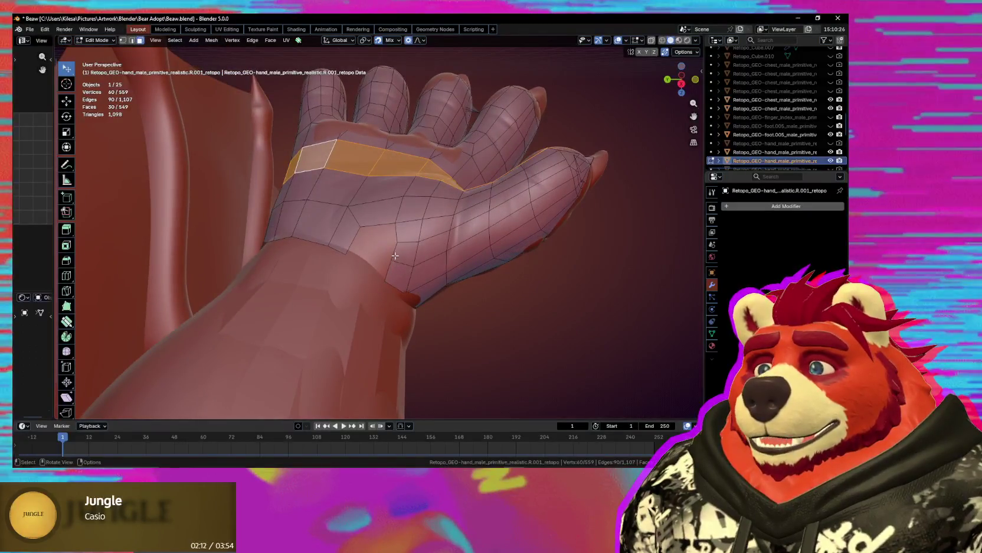
{"action": "left_click", "coordinate": [380, 277]}
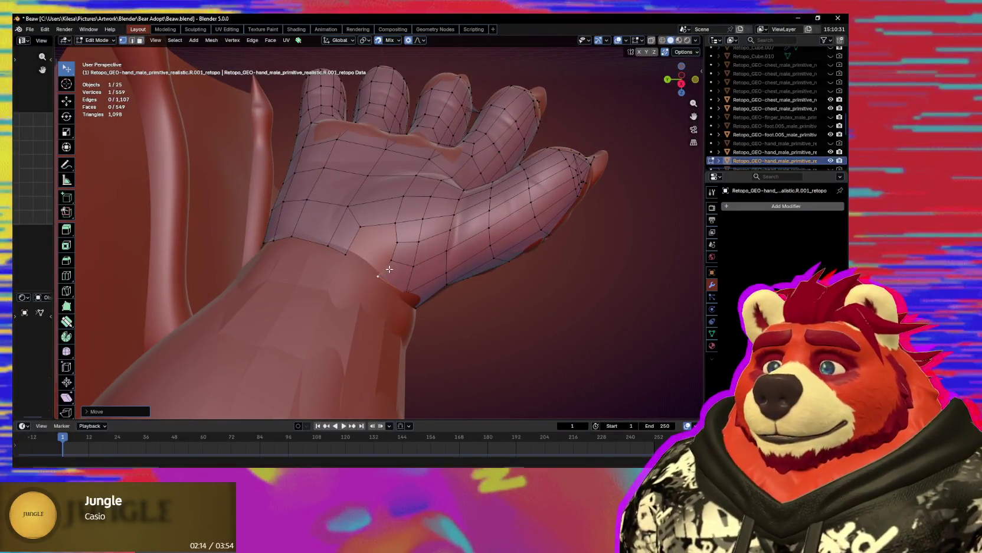
{"action": "left_click", "coordinate": [396, 242], "text": "shift"}
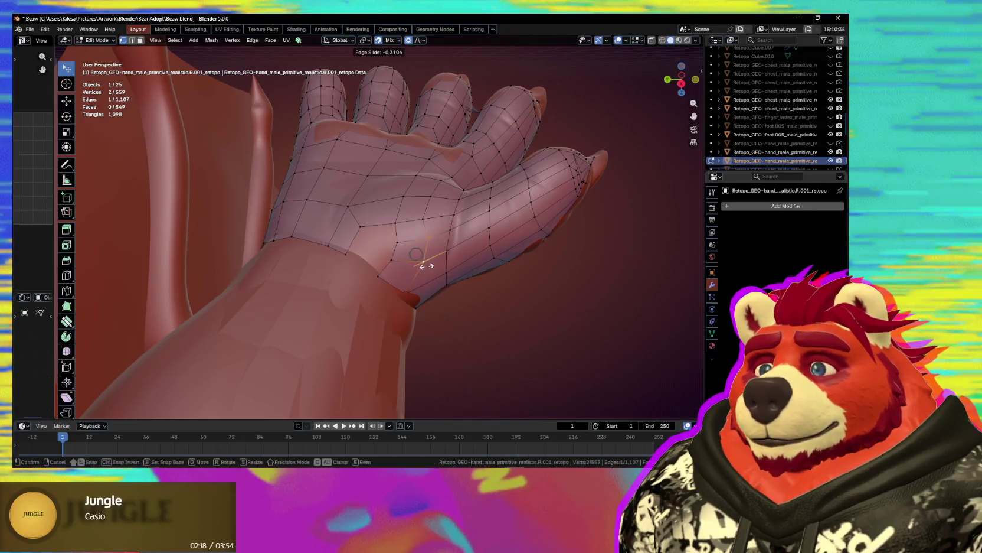
{"action": "key", "text": "Escape"}
{"action": "key", "text": "g"}
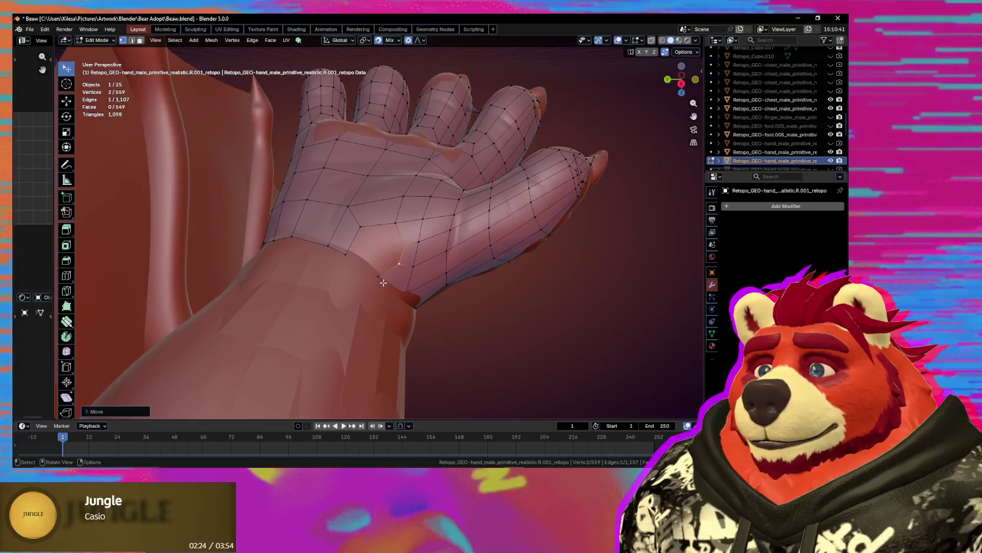
Fill the open wrist boundary edge with a new face and inspect the hand.
{"action": "left_click", "coordinate": [392, 230], "text": "alt"}
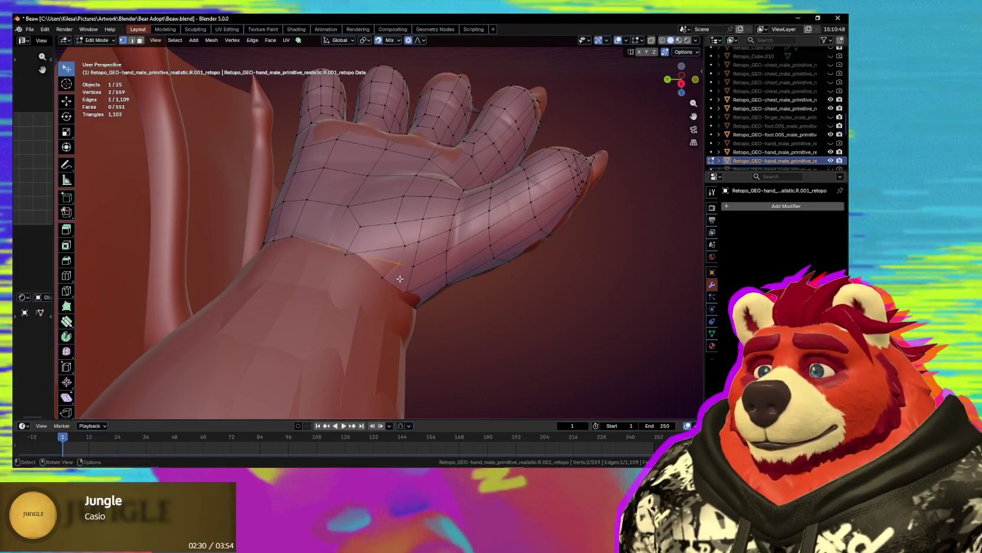
{"action": "key", "text": "f"}
{"action": "middle_click_drag", "start_coordinate": [378, 263], "coordinate": [368, 287]}
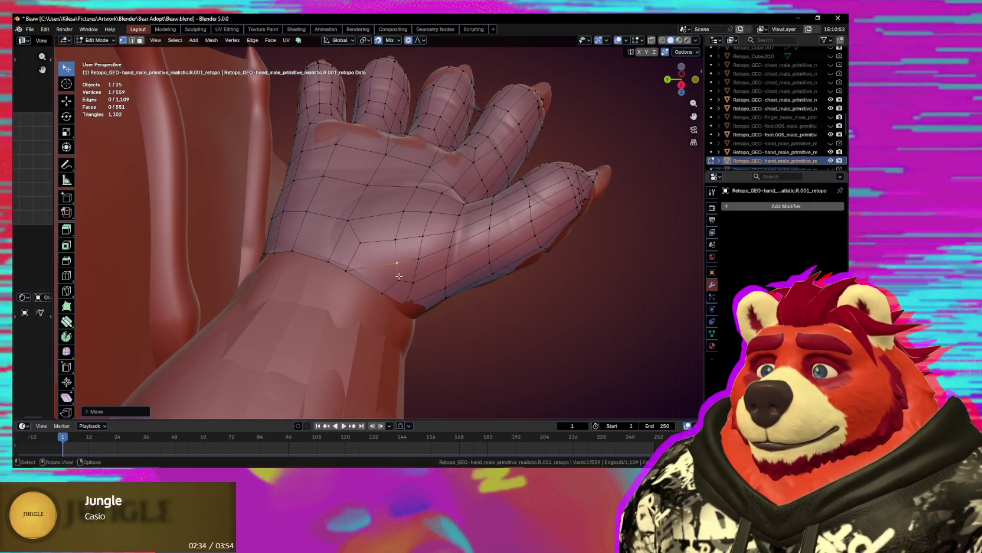
{"action": "left_click", "coordinate": [395, 284]}
{"action": "middle_click_drag", "start_coordinate": [401, 300], "coordinate": [404, 302]}
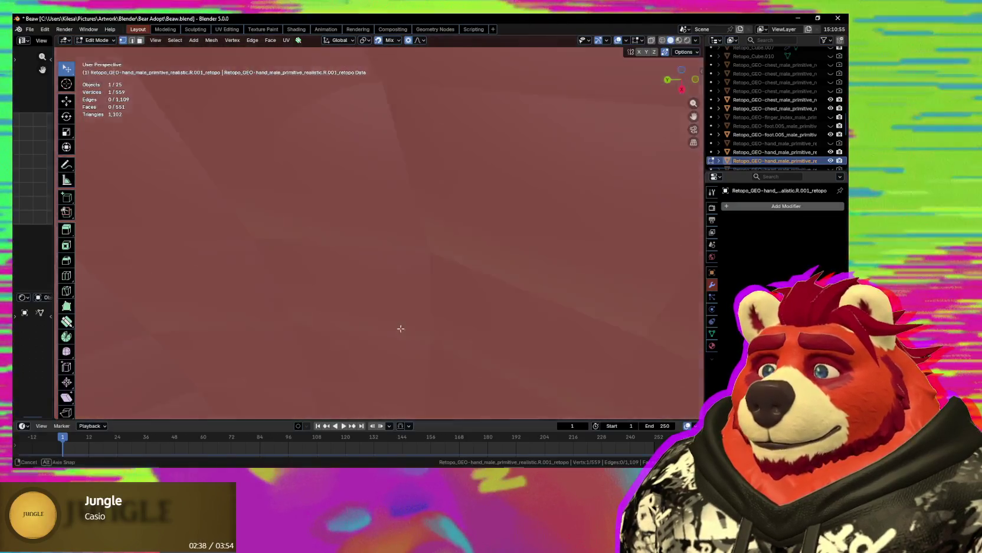
{"action": "scroll", "coordinate": [399, 328], "scroll_direction": "down", "scroll_amount": 5}
{"action": "middle_click_drag", "start_coordinate": [396, 352], "coordinate": [376, 321]}
{"action": "scroll", "coordinate": [377, 318], "scroll_direction": "up", "scroll_amount": 1}
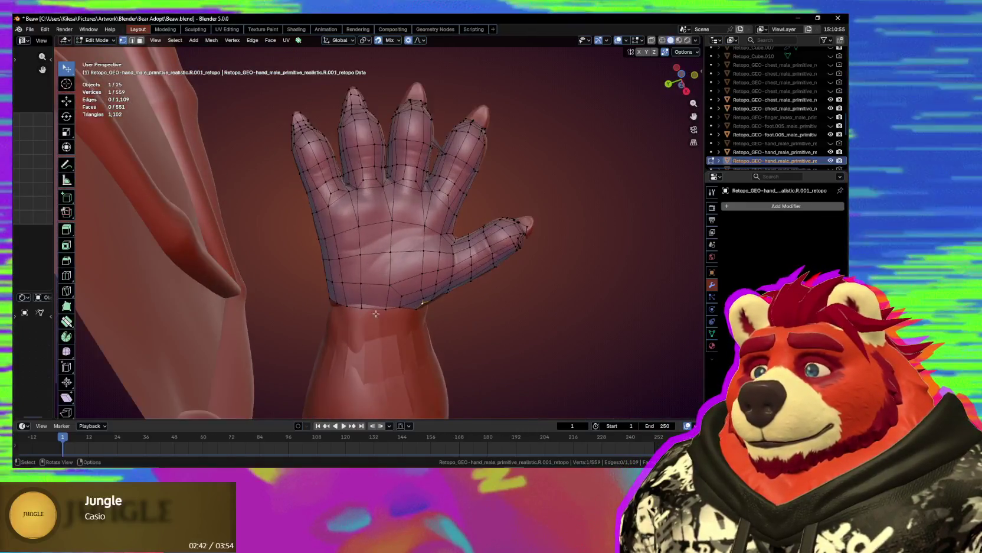
{"action": "scroll", "coordinate": [381, 313], "scroll_direction": "up", "scroll_amount": 2}
{"action": "mouse_move", "coordinate": [382, 311]}
{"action": "middle_mouse_down"}
{"action": "mouse_move", "coordinate": [421, 318]}
{"action": "mouse_move", "coordinate": [443, 242]}
{"action": "mouse_move", "coordinate": [423, 229]}
{"action": "mouse_move", "coordinate": [375, 272]}
{"action": "mouse_move", "coordinate": [365, 134]}
{"action": "mouse_move", "coordinate": [364, 274]}
{"action": "mouse_move", "coordinate": [392, 283]}
{"action": "middle_mouse_up"}
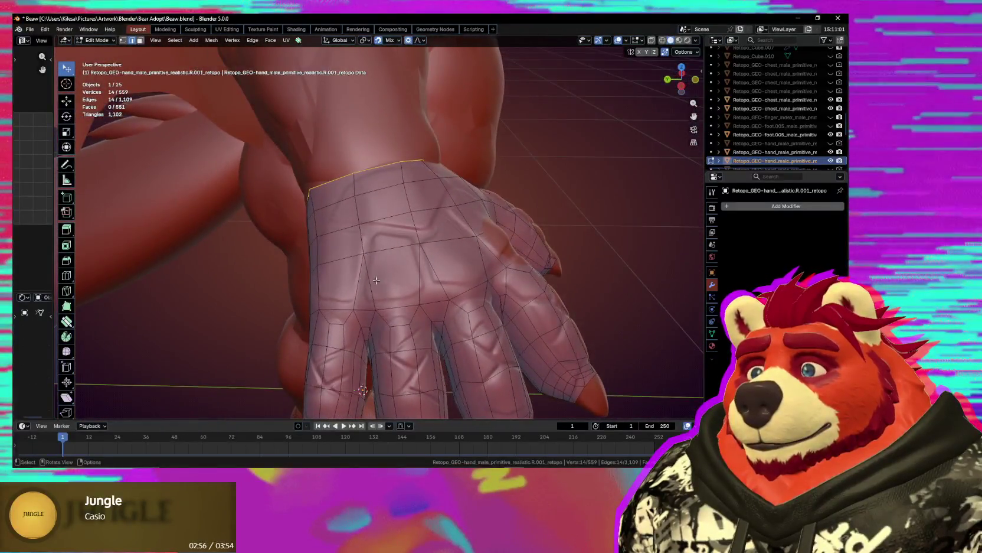
Join vertices on the back of the hand with new edges, undoing one bad join.
{"action": "scroll", "coordinate": [392, 283], "scroll_direction": "up", "scroll_amount": 3}
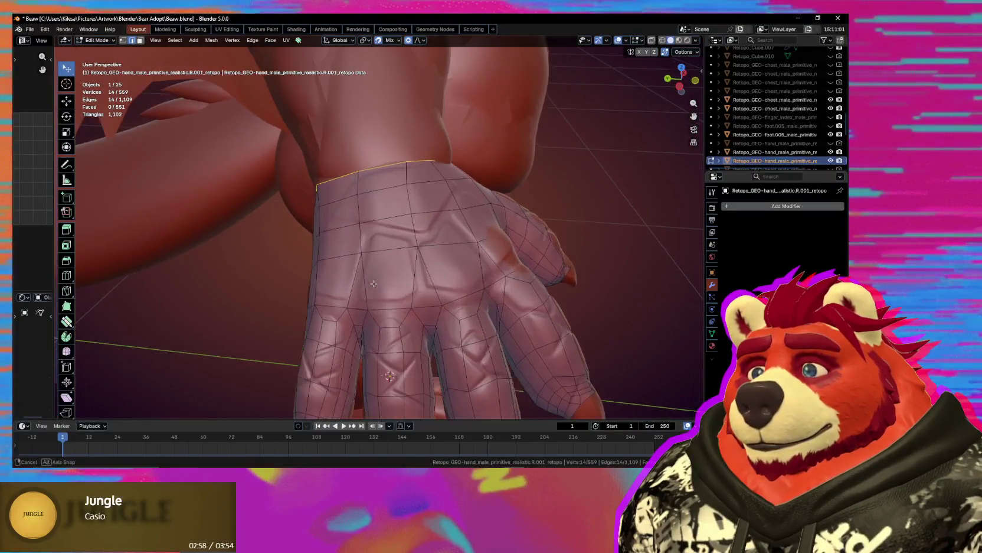
{"action": "left_click", "coordinate": [363, 278]}
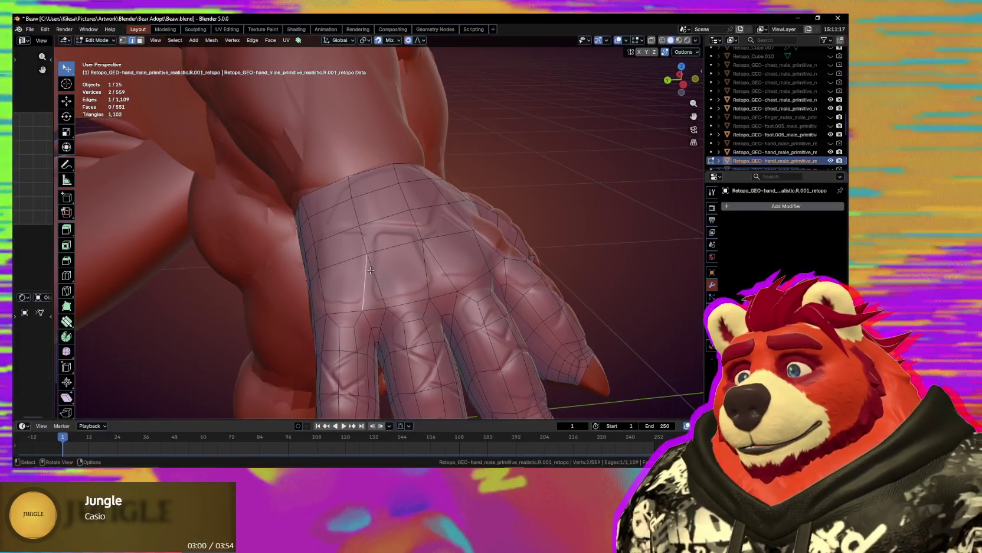
{"action": "key", "text": "j"}
{"action": "middle_click_drag", "start_coordinate": [436, 263], "coordinate": [436, 273]}
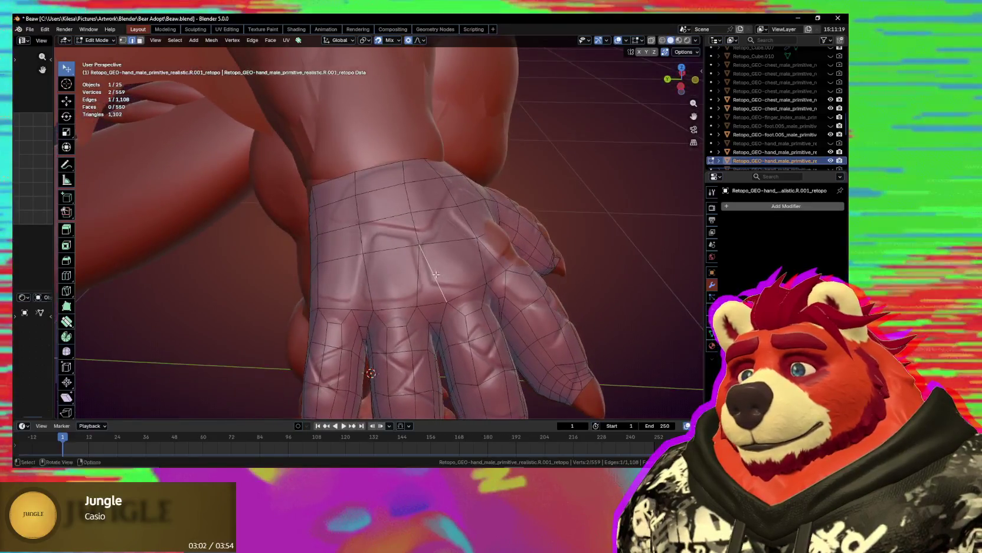
{"action": "middle_click_drag", "start_coordinate": [390, 295], "coordinate": [385, 299]}
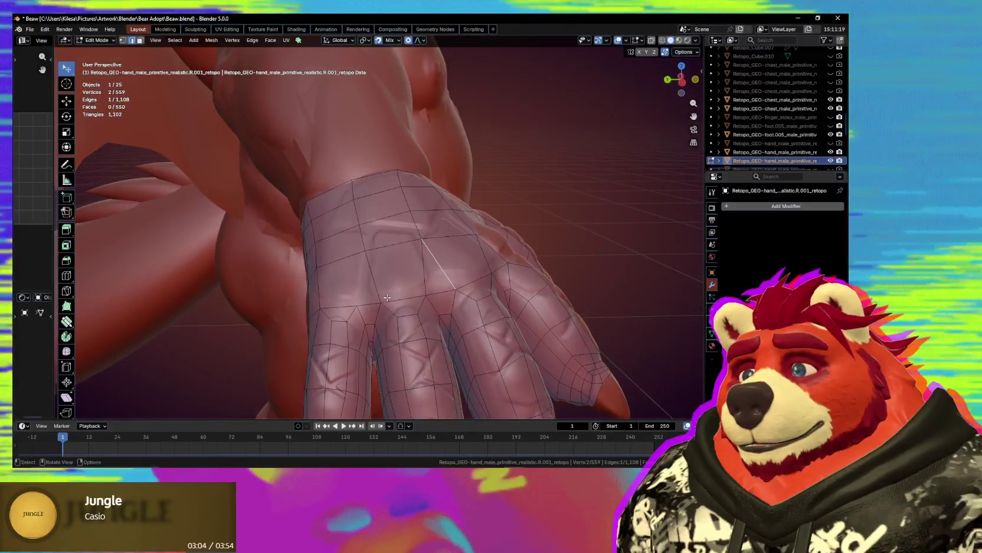
{"action": "left_click", "coordinate": [385, 299]}
{"action": "key", "text": "j"}
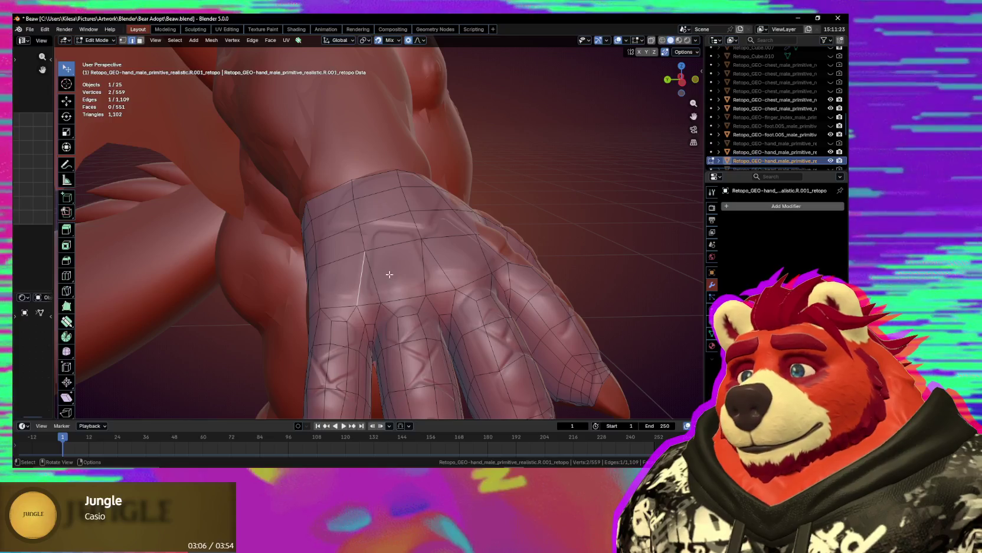
{"action": "key", "text": "ctrl+z"}
Add a loop cut near the wrist and connect vertices into new quads.
{"action": "mouse_move", "coordinate": [393, 283]}
{"action": "middle_mouse_down"}
{"action": "mouse_move", "coordinate": [427, 281]}
{"action": "mouse_move", "coordinate": [404, 285]}
{"action": "middle_mouse_up"}
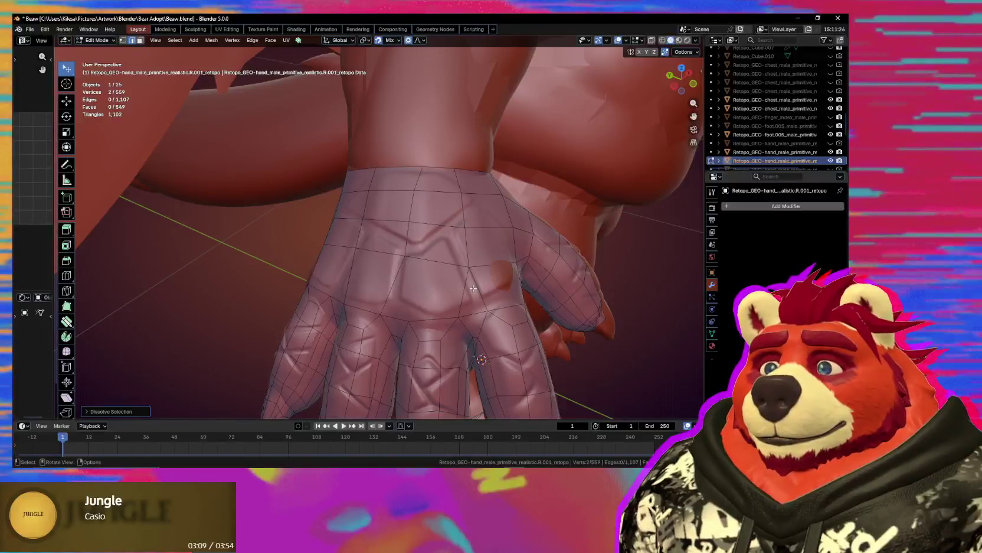
{"action": "middle_click_drag", "start_coordinate": [480, 288], "coordinate": [348, 251]}
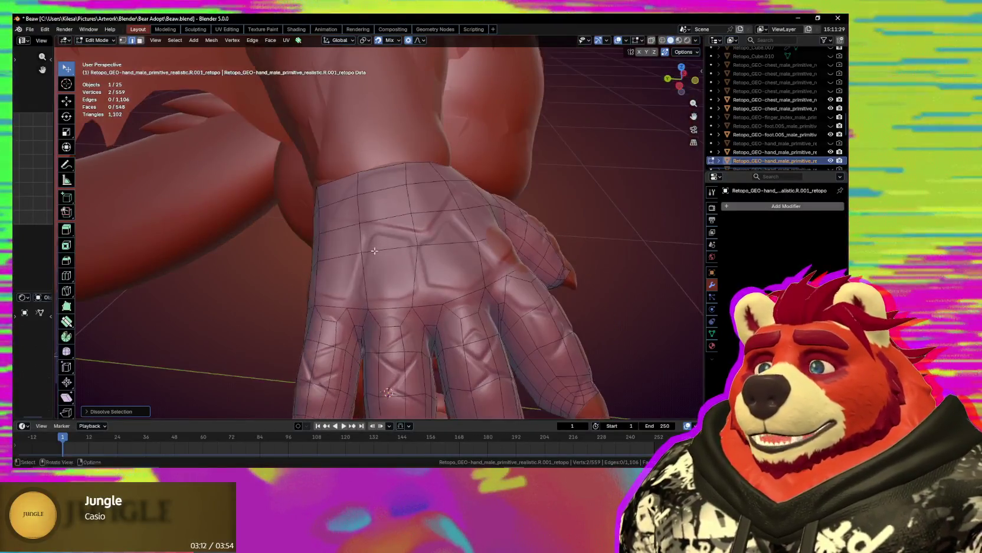
{"action": "key", "text": "ctrl+r"}
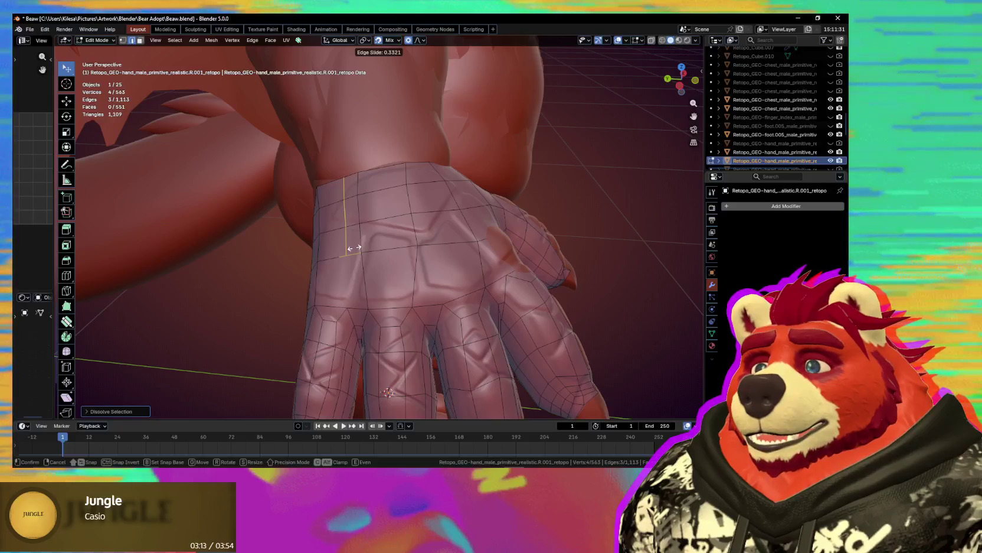
{"action": "key", "text": "ctrl+r"}
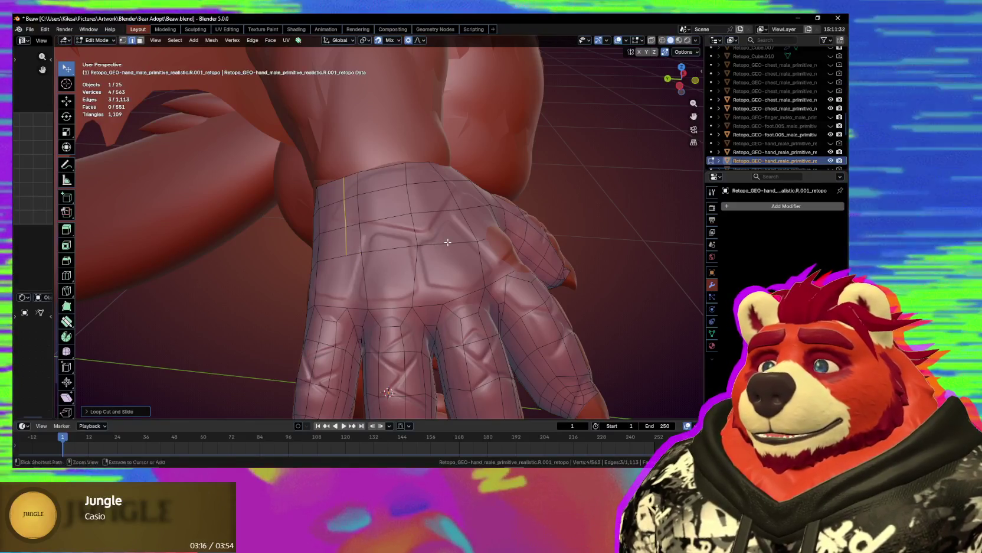
{"action": "mouse_move", "coordinate": [449, 248]}
{"action": "middle_mouse_down"}
{"action": "mouse_move", "coordinate": [455, 274]}
{"action": "mouse_move", "coordinate": [387, 278]}
{"action": "middle_mouse_up"}
{"action": "key", "text": "j"}
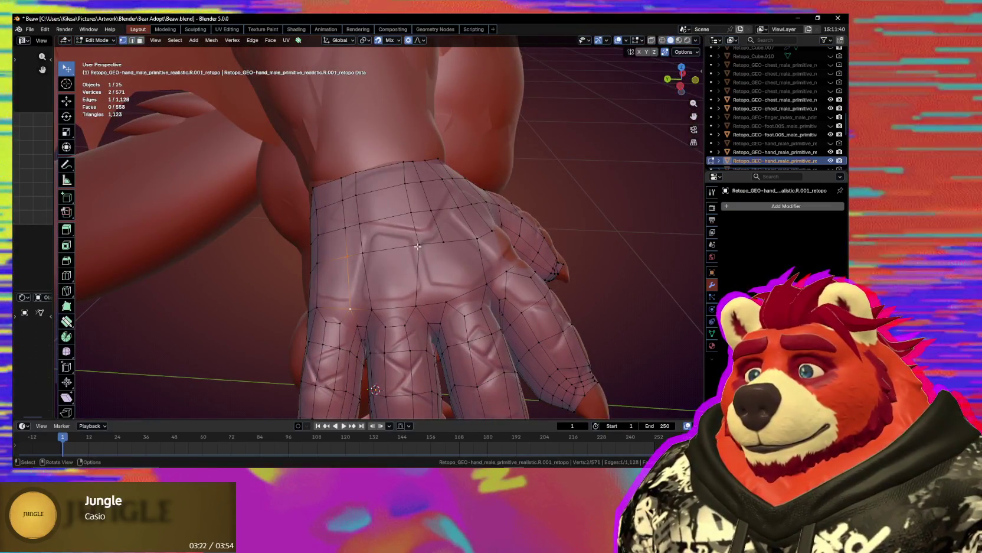
{"action": "middle_click_drag", "start_coordinate": [353, 312], "coordinate": [488, 268]}
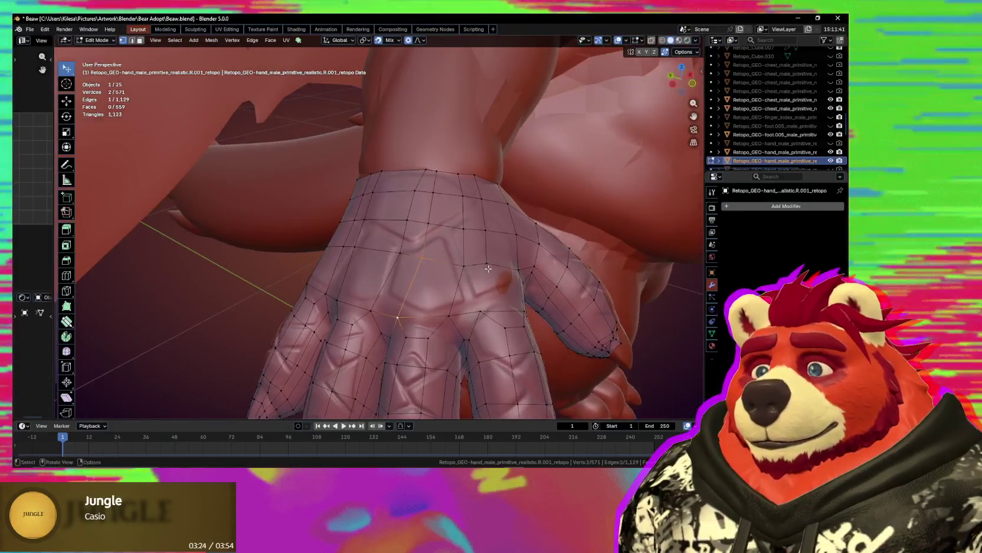
{"action": "middle_click_drag", "start_coordinate": [484, 309], "coordinate": [409, 238]}
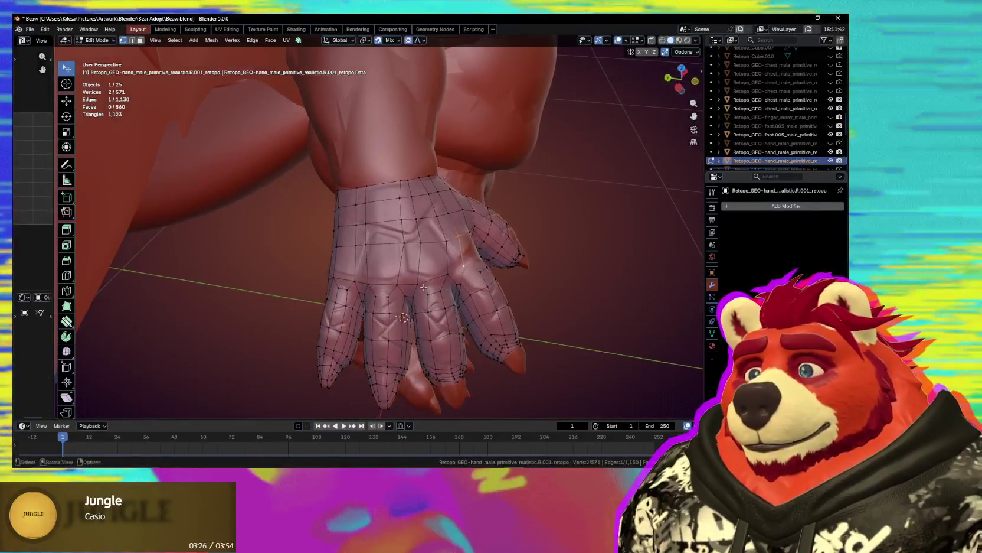
{"action": "key", "text": "s"}
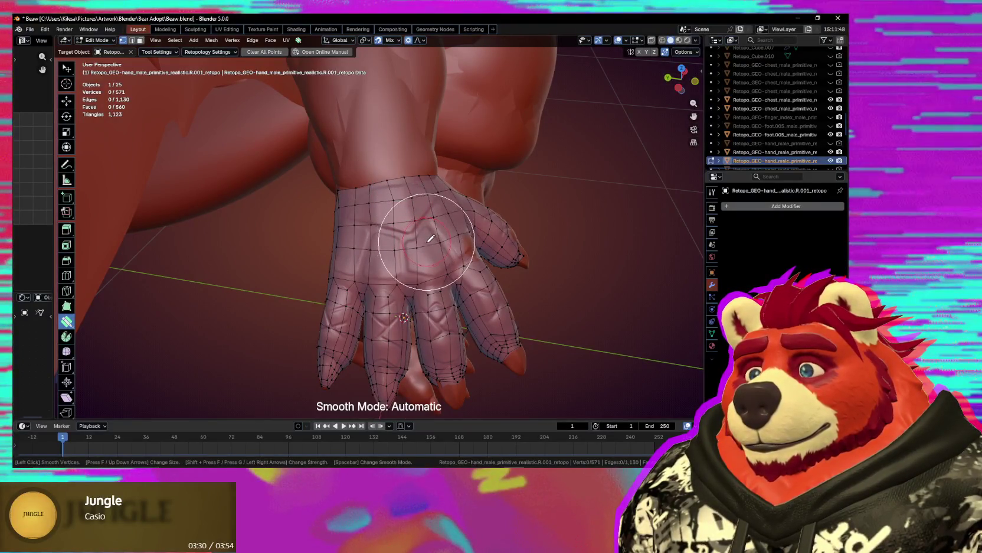
Smooth the mesh over the back of the hand and palm, then select the 17-vertex wrist loop.
{"action": "mouse_move", "coordinate": [399, 249]}
{"action": "middle_mouse_down"}
{"action": "mouse_move", "coordinate": [441, 203]}
{"action": "mouse_move", "coordinate": [423, 200]}
{"action": "middle_mouse_up"}
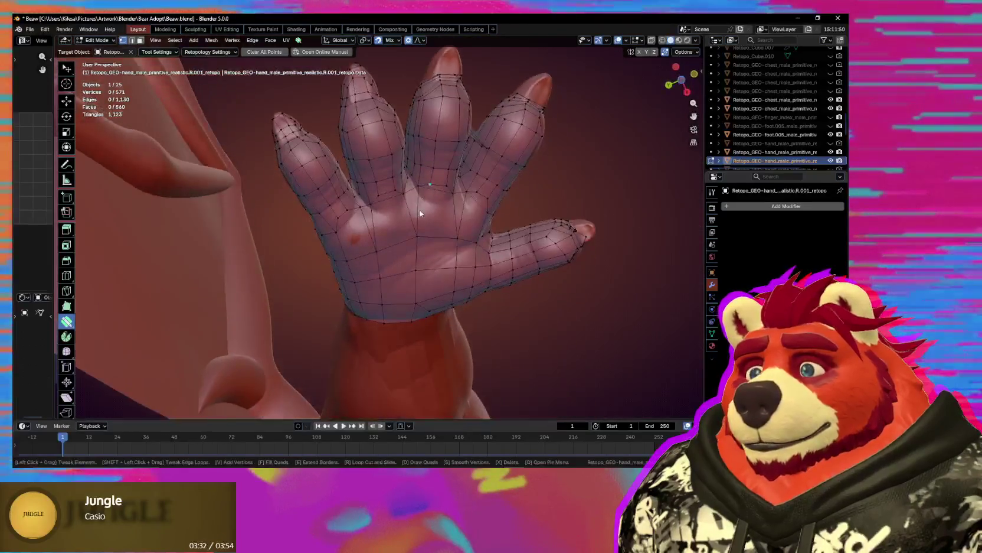
{"action": "middle_click_drag", "start_coordinate": [396, 291], "coordinate": [397, 260]}
{"action": "key", "text": "s"}
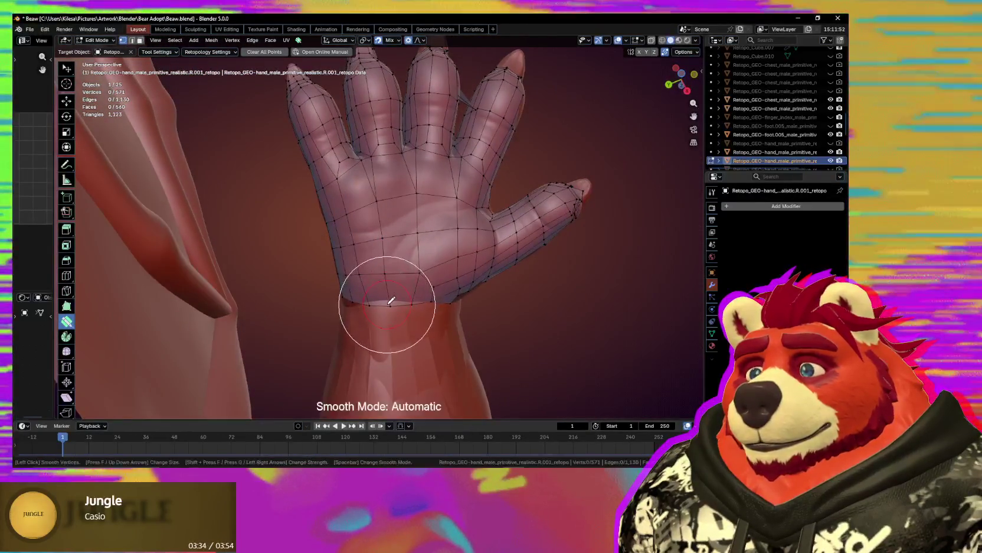
{"action": "left_click", "coordinate": [384, 305], "text": "alt"}
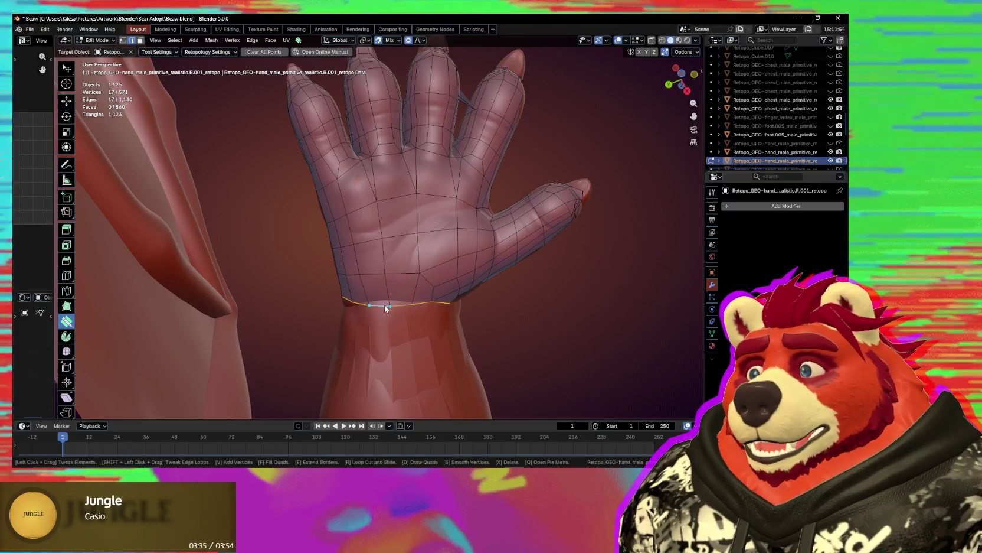
{"action": "mouse_move", "coordinate": [384, 305]}
{"action": "middle_mouse_down"}
{"action": "mouse_move", "coordinate": [371, 242]}
{"action": "mouse_move", "coordinate": [319, 165]}
{"action": "mouse_move", "coordinate": [383, 116]}
{"action": "mouse_move", "coordinate": [489, 210]}
{"action": "mouse_move", "coordinate": [412, 264]}
{"action": "mouse_move", "coordinate": [385, 313]}
{"action": "middle_mouse_up"}
{"action": "middle_click_drag", "start_coordinate": [421, 280], "coordinate": [405, 258]}
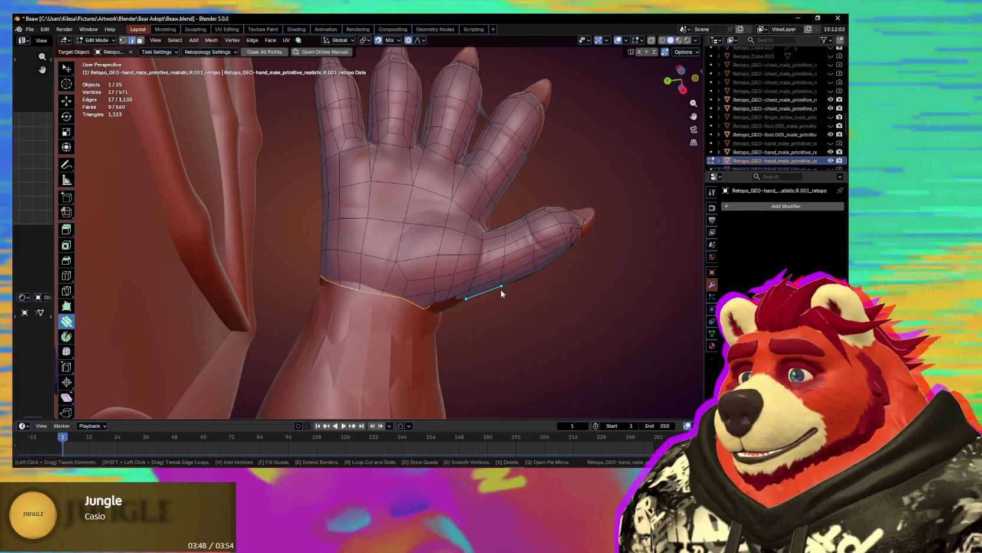
{"action": "mouse_move", "coordinate": [502, 293]}
{"action": "middle_mouse_down"}
{"action": "mouse_move", "coordinate": [471, 232]}
{"action": "mouse_move", "coordinate": [439, 219]}
{"action": "mouse_move", "coordinate": [445, 212]}
{"action": "mouse_move", "coordinate": [549, 295]}
{"action": "mouse_move", "coordinate": [588, 357]}
{"action": "mouse_move", "coordinate": [547, 392]}
{"action": "mouse_move", "coordinate": [467, 373]}
{"action": "middle_mouse_up"}
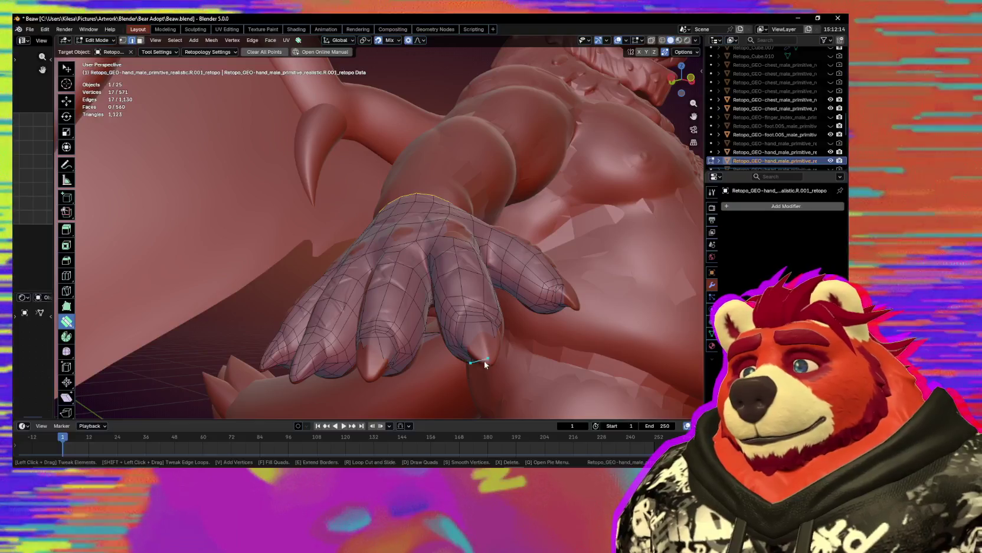
Zoom in on the claw fingers and pull a finger edge up onto the sculpt.
{"action": "mouse_move", "coordinate": [418, 295]}
{"action": "middle_mouse_down"}
{"action": "mouse_move", "coordinate": [459, 300]}
{"action": "mouse_move", "coordinate": [407, 248]}
{"action": "middle_mouse_up"}
{"action": "scroll", "coordinate": [424, 278], "scroll_direction": "up", "scroll_amount": 2}
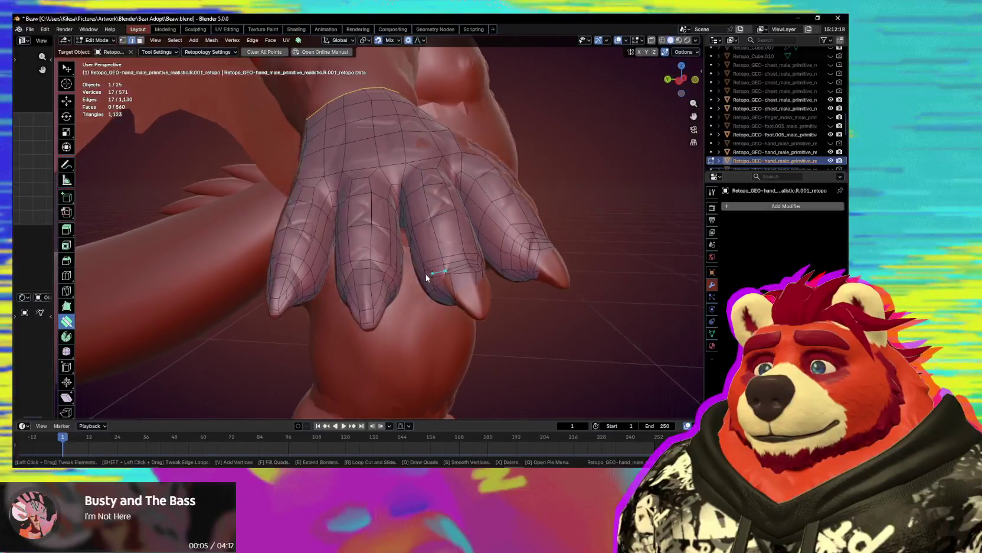
{"action": "scroll", "coordinate": [478, 285], "scroll_direction": "up", "scroll_amount": 1}
{"action": "middle_click_drag", "start_coordinate": [478, 285], "coordinate": [373, 285], "text": "shift"}
{"action": "scroll", "coordinate": [368, 296], "scroll_direction": "up", "scroll_amount": 2}
{"action": "scroll", "coordinate": [368, 295], "scroll_direction": "up", "scroll_amount": 1}
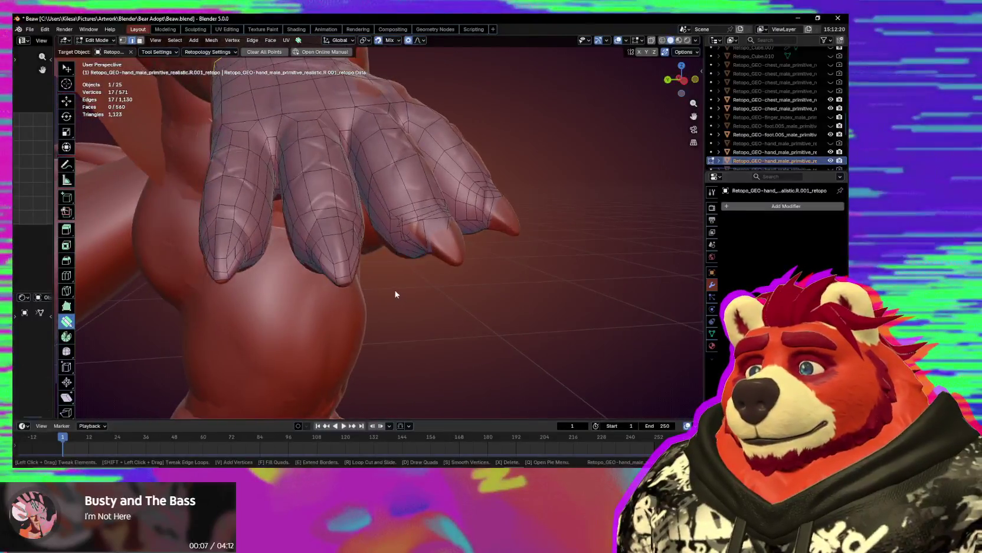
{"action": "scroll", "coordinate": [320, 285], "scroll_direction": "up", "scroll_amount": 2}
{"action": "scroll", "coordinate": [375, 287], "scroll_direction": "up", "scroll_amount": 1}
{"action": "scroll", "coordinate": [375, 262], "scroll_direction": "up", "scroll_amount": 1}
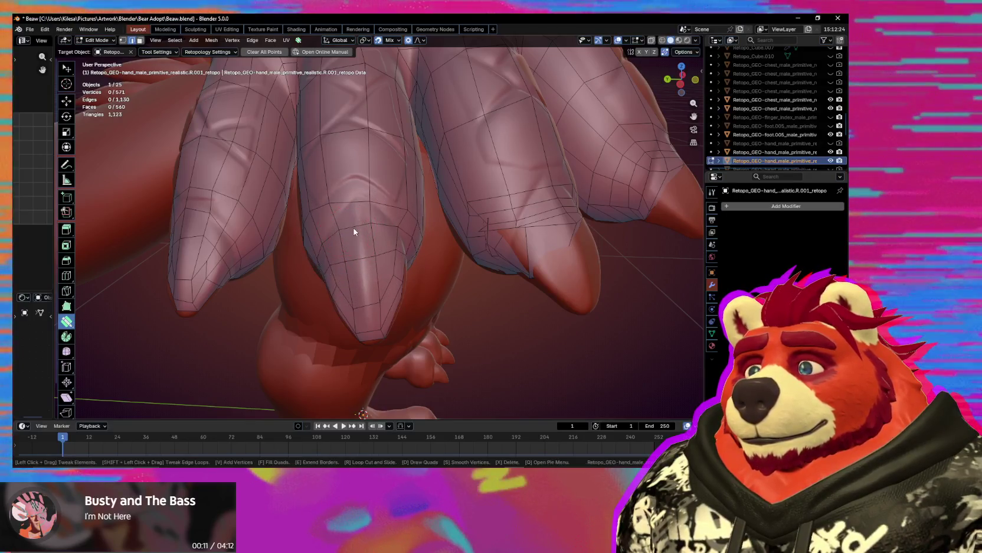
{"action": "left_click_drag", "start_coordinate": [355, 212], "coordinate": [370, 189]}
Nudge individual fingertip vertices onto the sculpted claws.
{"action": "key", "text": "1"}
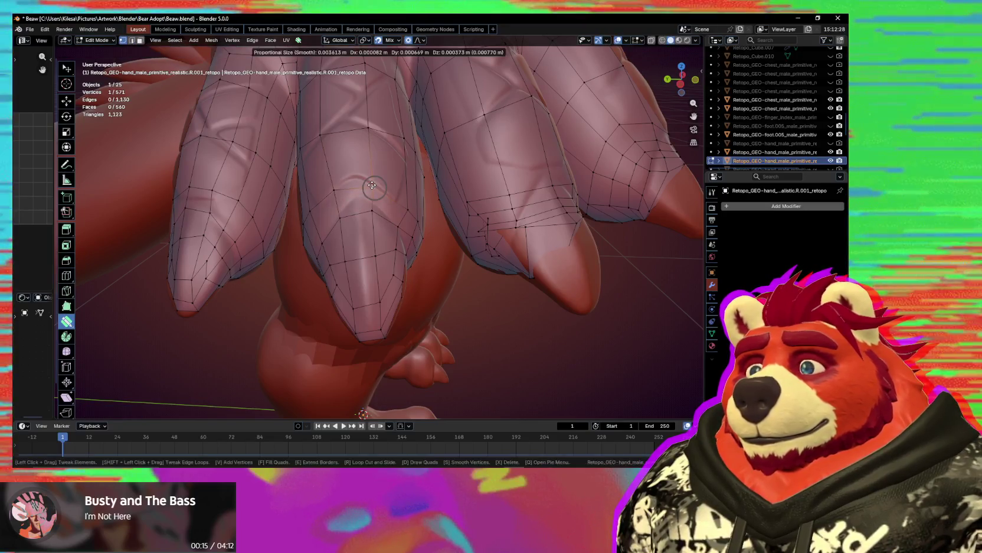
{"action": "mouse_move", "coordinate": [355, 217]}
{"action": "middle_mouse_down"}
{"action": "mouse_move", "coordinate": [400, 243]}
{"action": "mouse_move", "coordinate": [382, 258]}
{"action": "mouse_move", "coordinate": [383, 248]}
{"action": "mouse_move", "coordinate": [401, 258]}
{"action": "middle_mouse_up"}
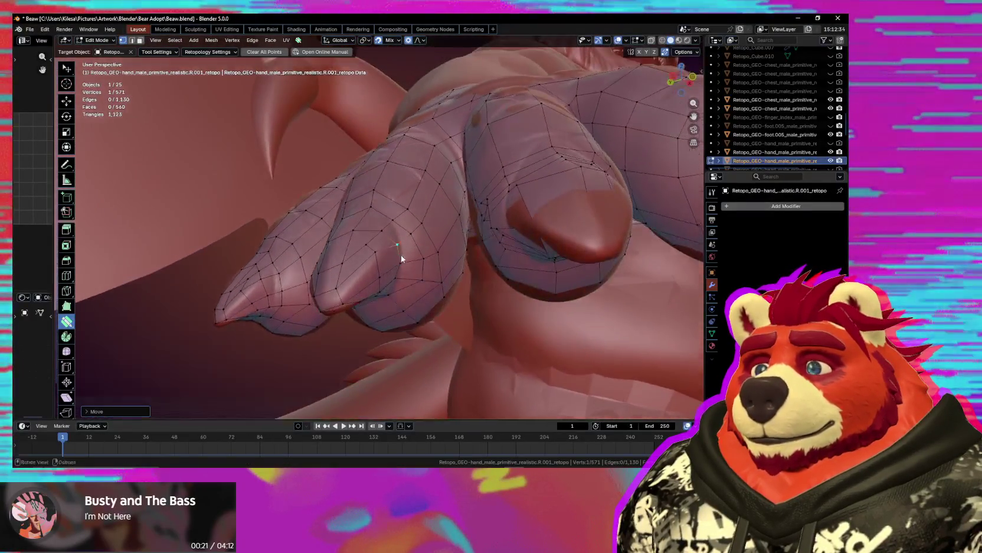
{"action": "left_click", "coordinate": [398, 243]}
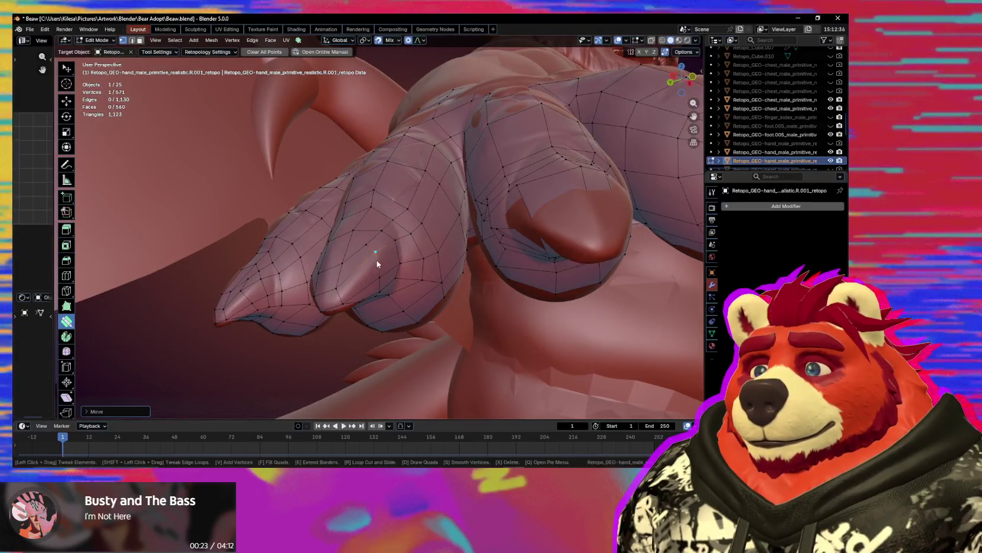
{"action": "mouse_move", "coordinate": [377, 259]}
{"action": "middle_mouse_down"}
{"action": "mouse_move", "coordinate": [399, 285]}
{"action": "mouse_move", "coordinate": [386, 263]}
{"action": "mouse_move", "coordinate": [412, 278]}
{"action": "middle_mouse_up"}
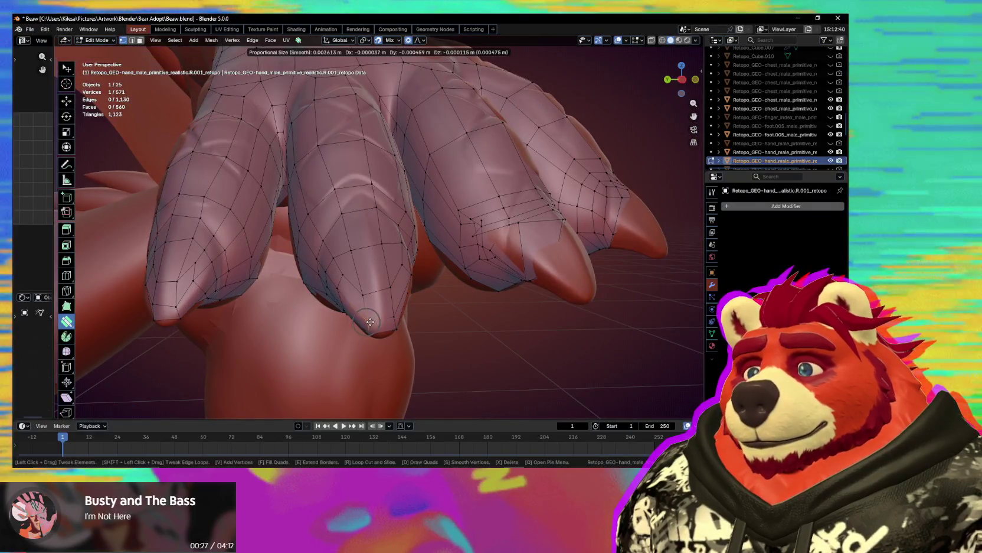
{"action": "middle_click_drag", "start_coordinate": [371, 321], "coordinate": [357, 282]}
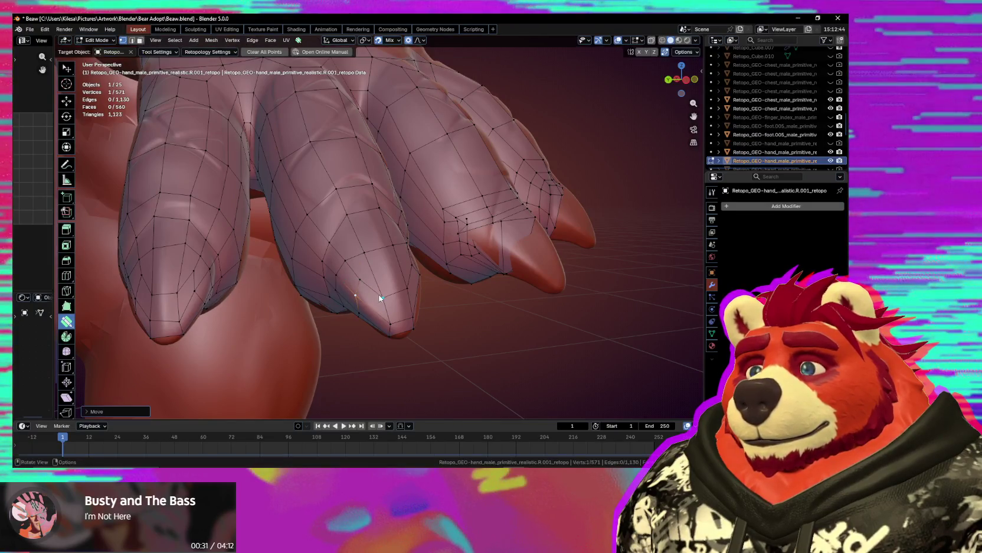
{"action": "left_click", "coordinate": [378, 287]}
{"action": "mouse_move", "coordinate": [378, 287]}
{"action": "middle_mouse_down"}
{"action": "mouse_move", "coordinate": [374, 296]}
{"action": "mouse_move", "coordinate": [385, 295]}
{"action": "mouse_move", "coordinate": [401, 320]}
{"action": "mouse_move", "coordinate": [378, 320]}
{"action": "mouse_move", "coordinate": [399, 271]}
{"action": "mouse_move", "coordinate": [395, 244]}
{"action": "mouse_move", "coordinate": [420, 284]}
{"action": "mouse_move", "coordinate": [405, 249]}
{"action": "middle_mouse_up"}
{"action": "left_click", "coordinate": [383, 290]}
Move the fingertip face over the claw tip with proportional editing, discarding a trial scale.
{"action": "left_click_drag", "start_coordinate": [397, 239], "coordinate": [413, 278]}
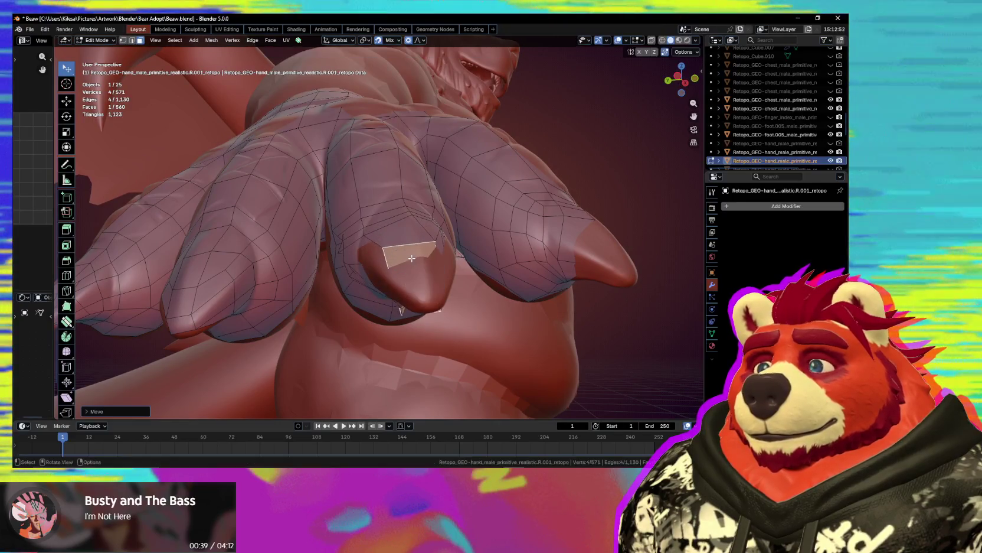
{"action": "middle_click_drag", "start_coordinate": [413, 277], "coordinate": [476, 262]}
{"action": "key", "text": "s"}
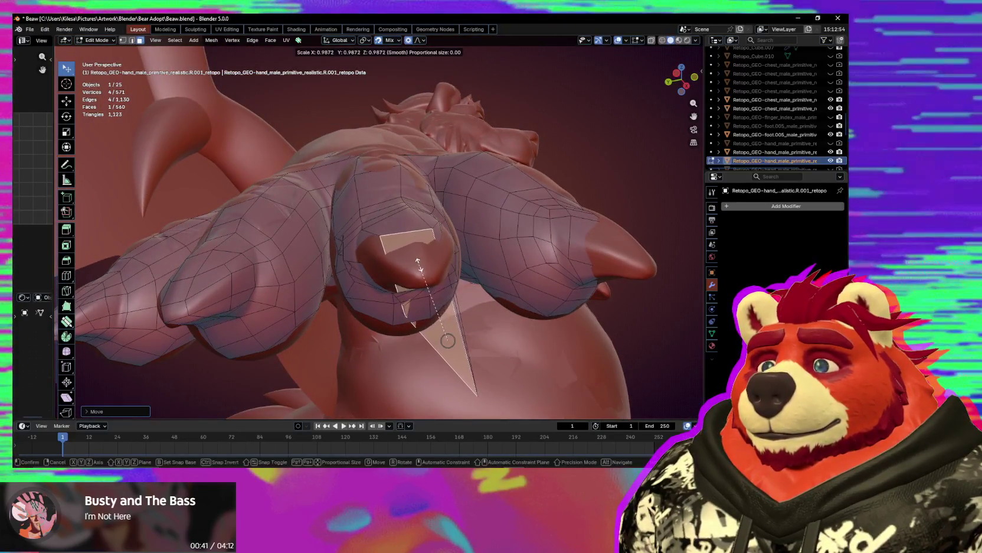
{"action": "key", "text": "g"}
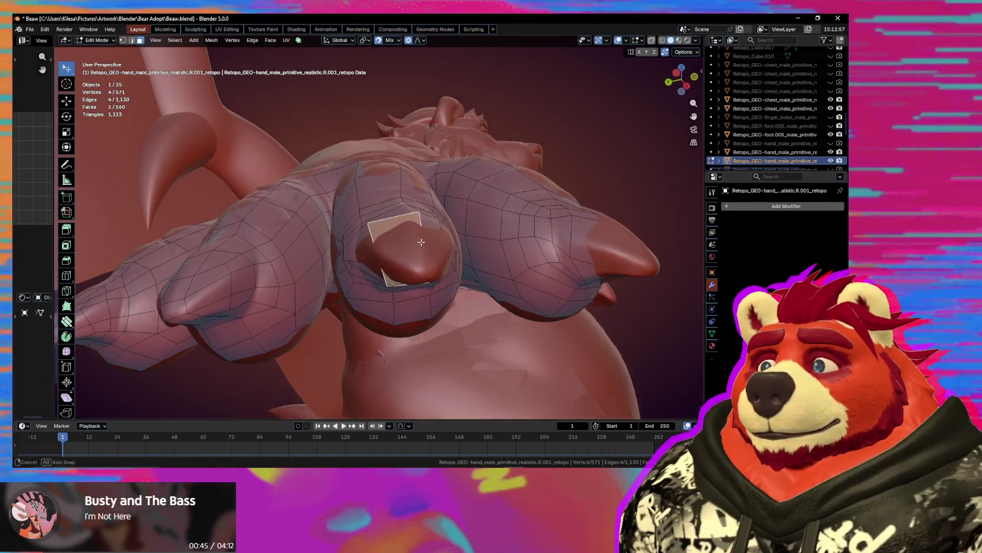
{"action": "middle_click_drag", "start_coordinate": [395, 228], "coordinate": [401, 248]}
{"action": "left_click", "coordinate": [399, 246]}
{"action": "key", "text": "s"}
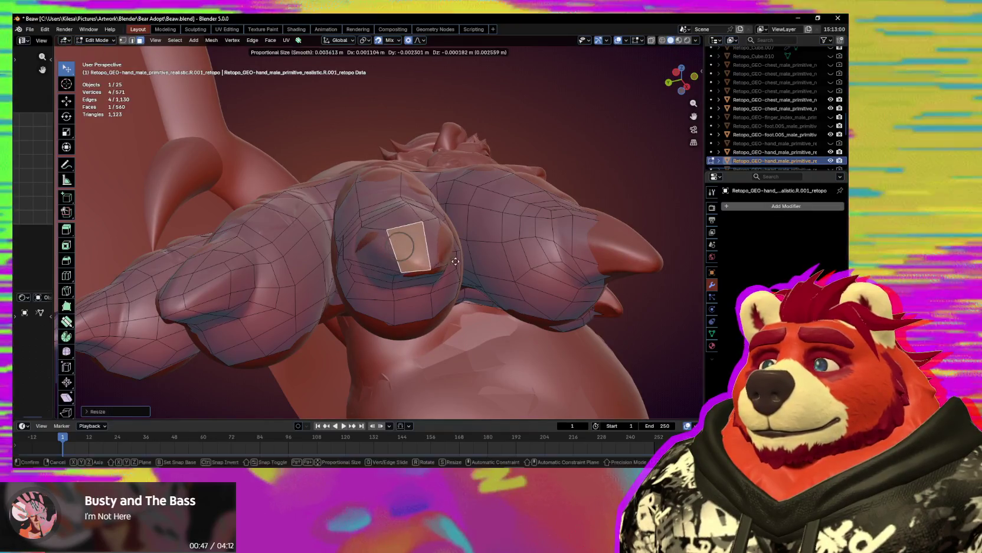
{"action": "key", "text": "Escape"}
{"action": "mouse_move", "coordinate": [460, 263]}
{"action": "middle_mouse_down"}
{"action": "mouse_move", "coordinate": [487, 271]}
{"action": "mouse_move", "coordinate": [445, 271]}
{"action": "middle_mouse_up"}
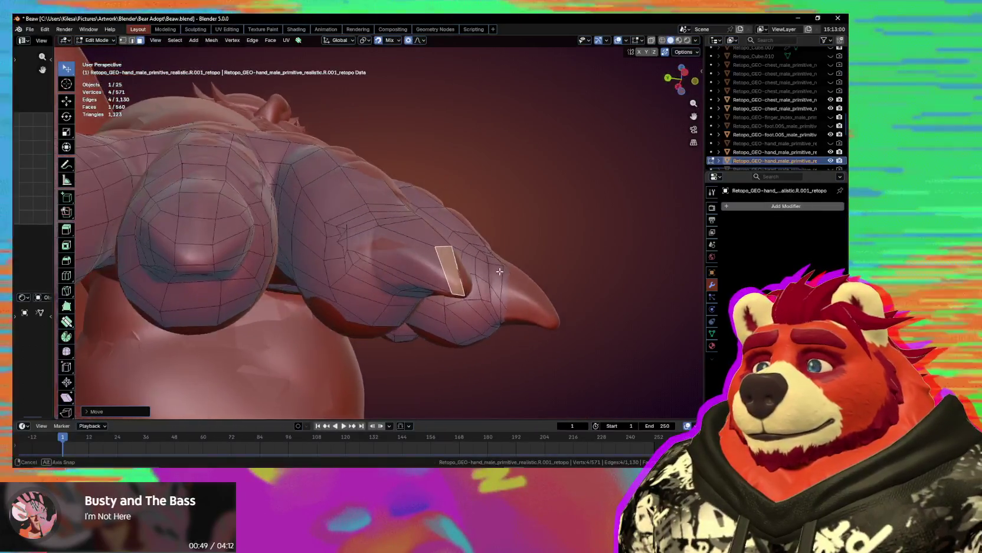
{"action": "middle_click_drag", "start_coordinate": [453, 276], "coordinate": [357, 242]}
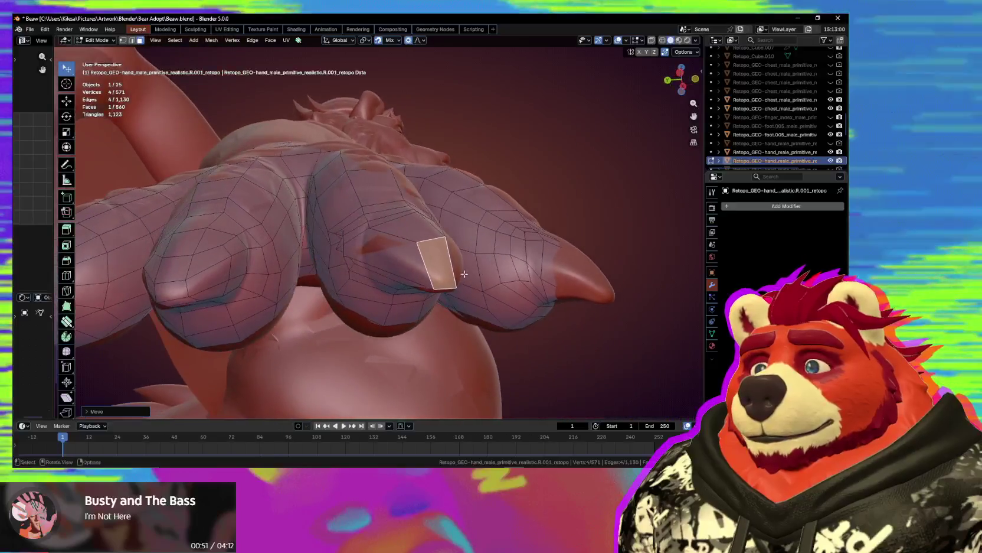
{"action": "key", "text": "shift+space"}
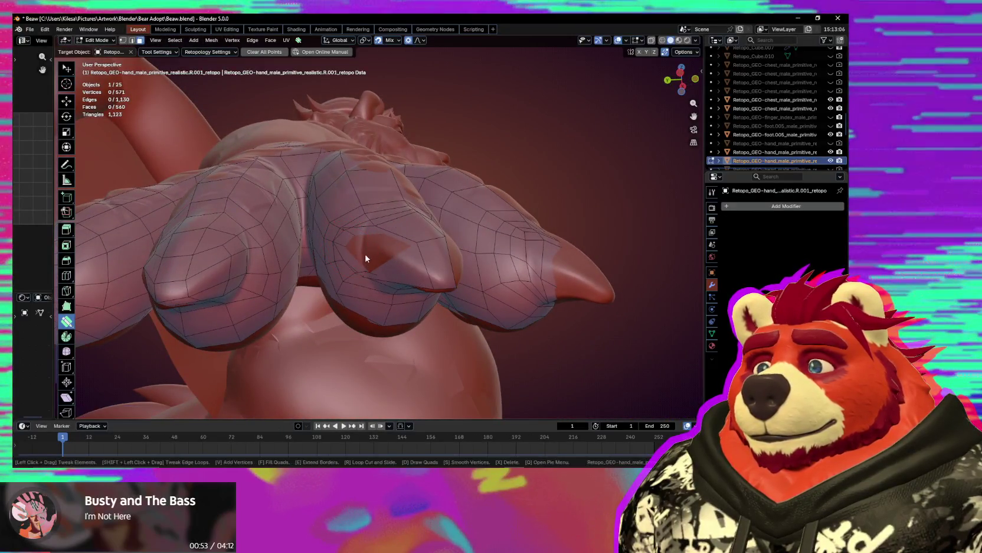
Tweak finger vertices snug against the claw bases and check the fit from underneath.
{"action": "middle_click_drag", "start_coordinate": [337, 246], "coordinate": [380, 248]}
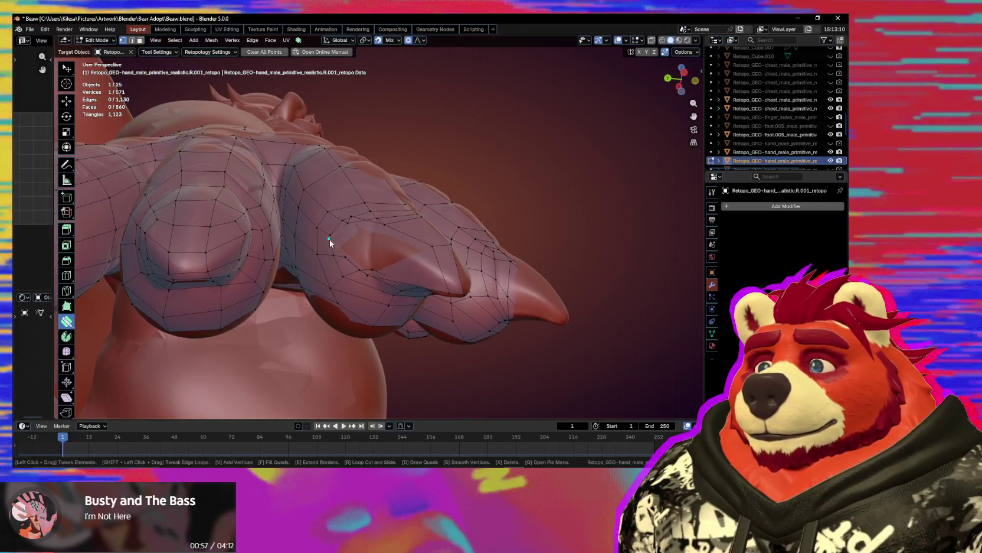
{"action": "middle_click_drag", "start_coordinate": [329, 239], "coordinate": [365, 244]}
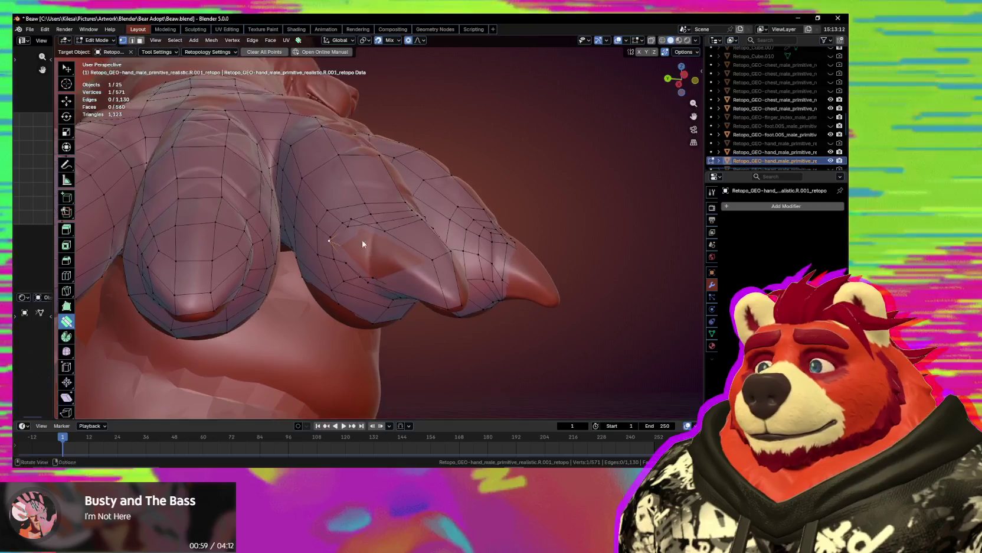
{"action": "left_click_drag", "start_coordinate": [353, 221], "coordinate": [394, 255]}
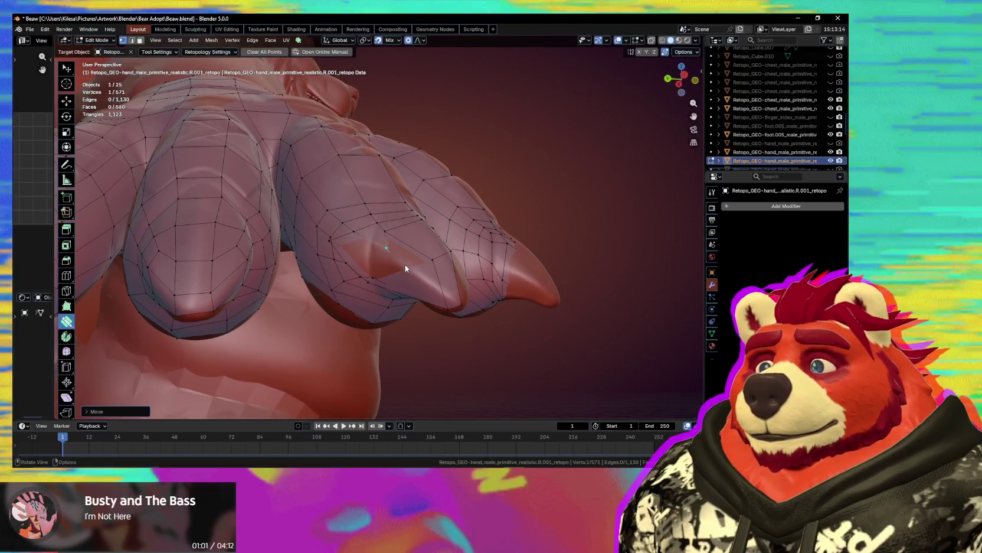
{"action": "key", "text": "ctrl+shift+Tab"}
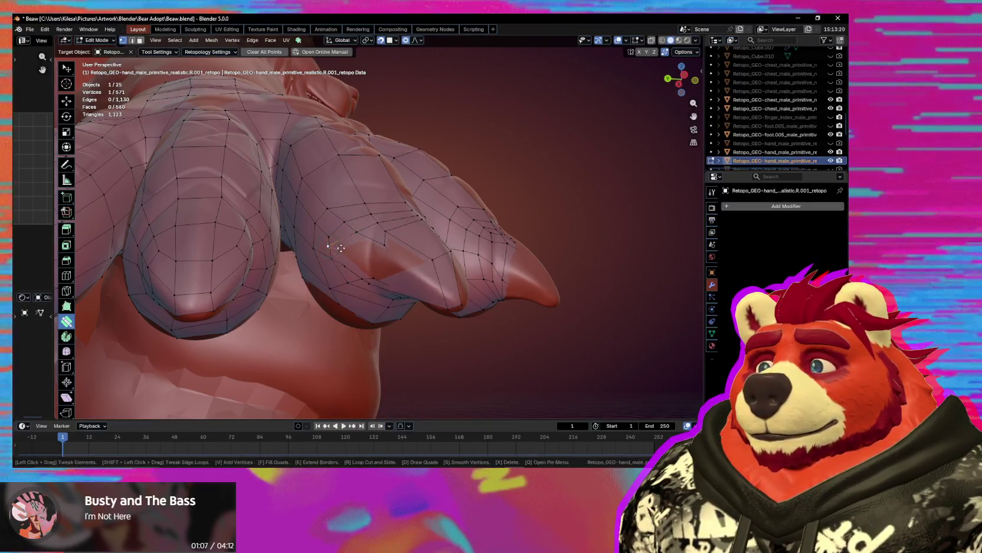
{"action": "left_click_drag", "start_coordinate": [374, 258], "coordinate": [384, 237]}
{"action": "mouse_move", "coordinate": [402, 259]}
{"action": "middle_mouse_down"}
{"action": "mouse_move", "coordinate": [381, 253]}
{"action": "mouse_move", "coordinate": [376, 282]}
{"action": "middle_mouse_up"}
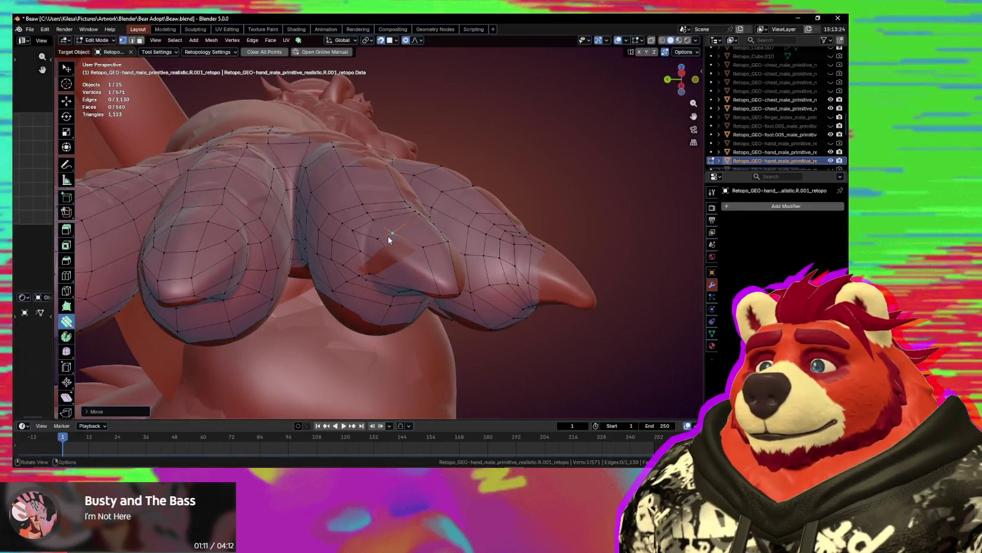
{"action": "key", "text": "ctrl+shift+Tab"}
{"action": "left_click", "coordinate": [405, 334]}
{"action": "mouse_move", "coordinate": [390, 334]}
{"action": "middle_mouse_down"}
{"action": "mouse_move", "coordinate": [378, 337]}
{"action": "mouse_move", "coordinate": [403, 289]}
{"action": "middle_mouse_up"}
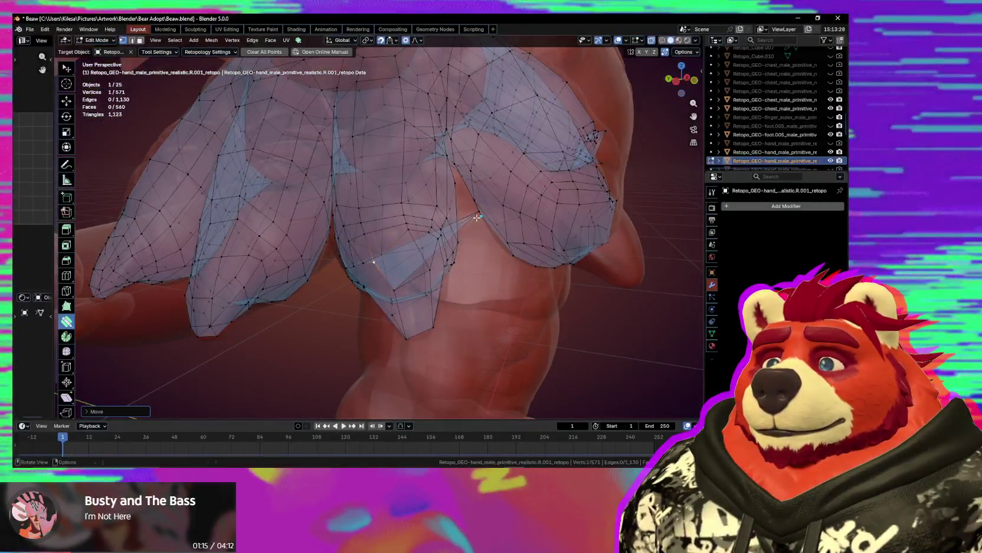
{"action": "middle_click_drag", "start_coordinate": [478, 214], "coordinate": [445, 250]}
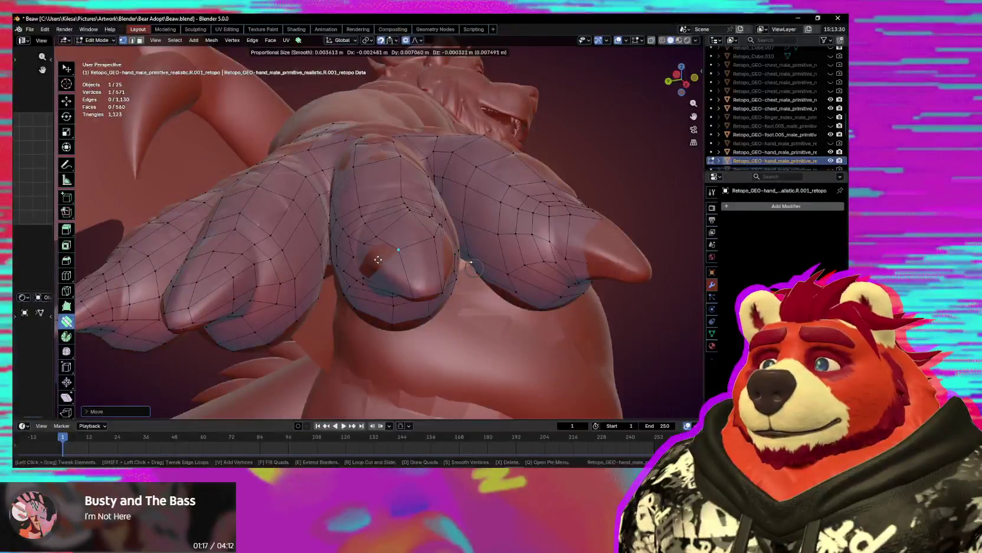
{"action": "left_click", "coordinate": [354, 176]}
{"action": "key", "text": "ctrl+shift+Tab"}
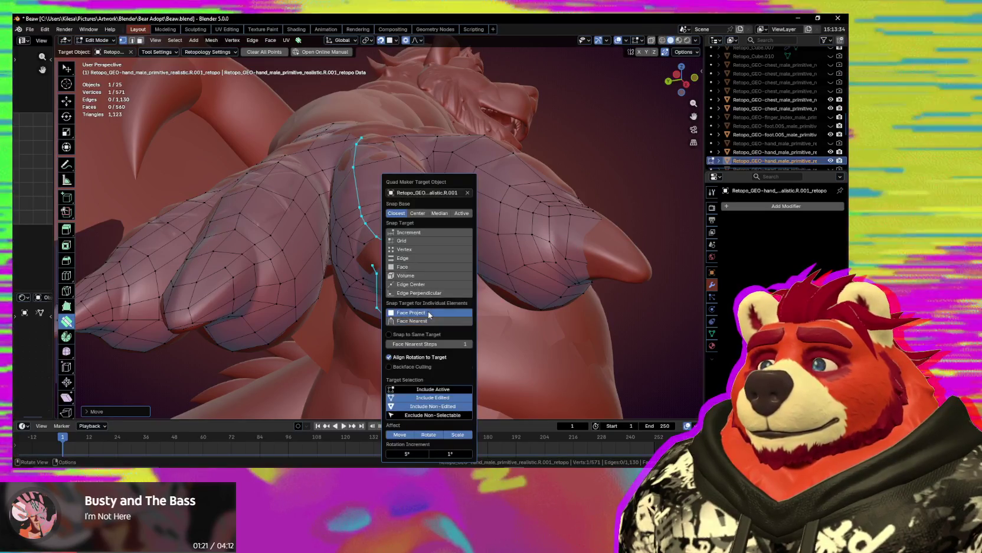
{"action": "mouse_move", "coordinate": [356, 270]}
{"action": "middle_mouse_down"}
{"action": "mouse_move", "coordinate": [367, 296]}
{"action": "mouse_move", "coordinate": [378, 277]}
{"action": "middle_mouse_up"}
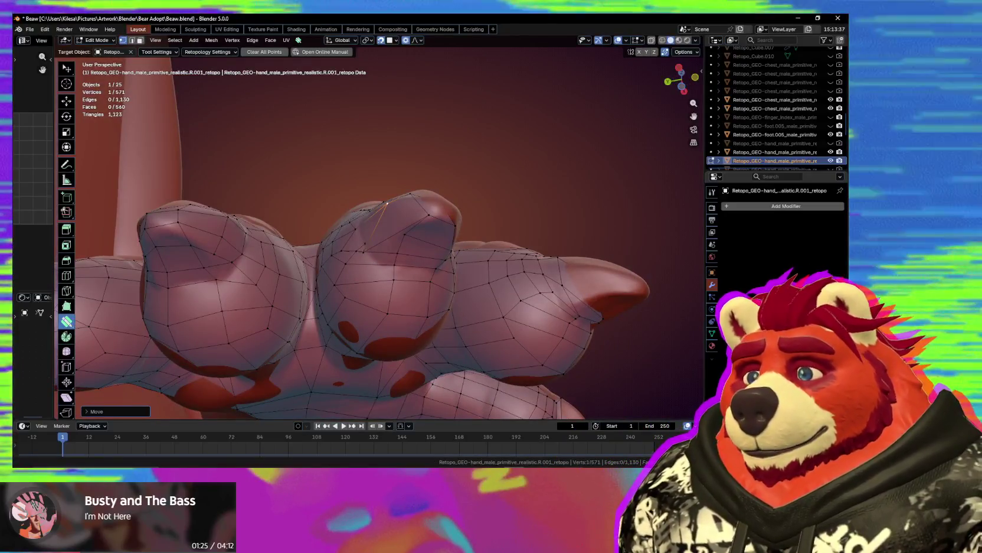
{"action": "key", "text": "alt+Tab"}
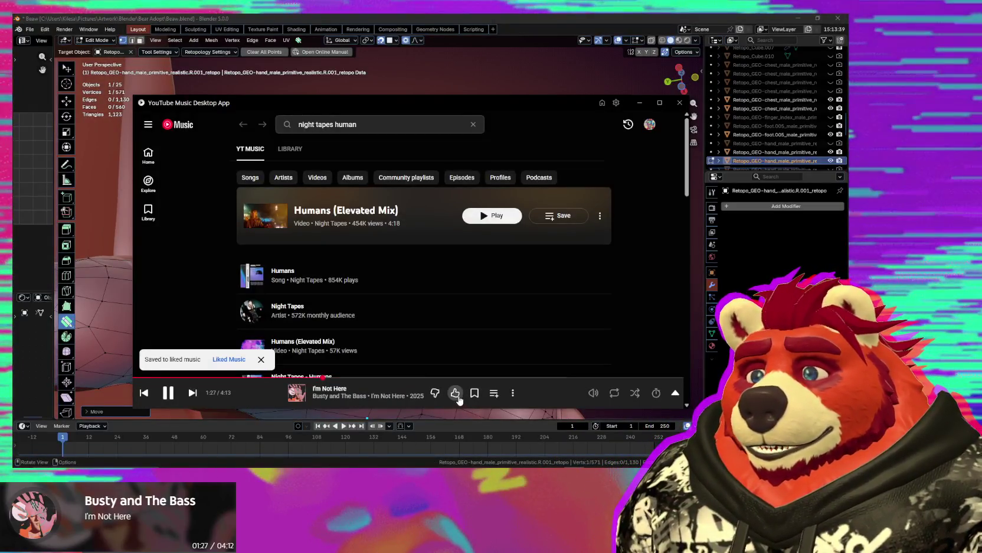
{"action": "key", "text": "alt+Tab"}
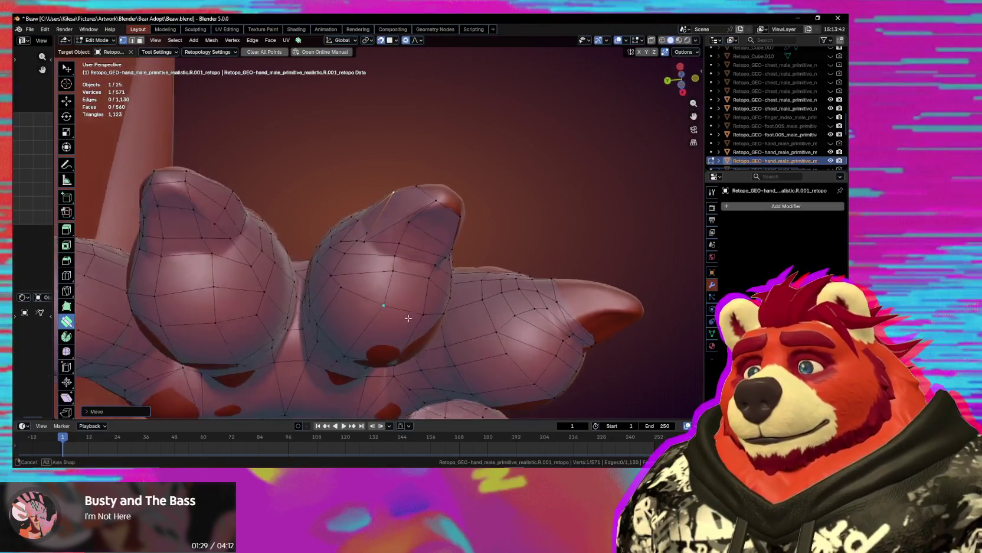
{"action": "middle_click_drag", "start_coordinate": [413, 318], "coordinate": [374, 236]}
Drag several underside vertices around the middle clawed fingertips tight against the sculpt.
{"action": "left_click_drag", "start_coordinate": [397, 204], "coordinate": [397, 205]}
{"action": "mouse_move", "coordinate": [397, 205]}
{"action": "middle_mouse_down"}
{"action": "mouse_move", "coordinate": [355, 245]}
{"action": "mouse_move", "coordinate": [386, 278]}
{"action": "middle_mouse_up"}
{"action": "left_click", "coordinate": [374, 241]}
{"action": "left_click_drag", "start_coordinate": [398, 272], "coordinate": [398, 272]}
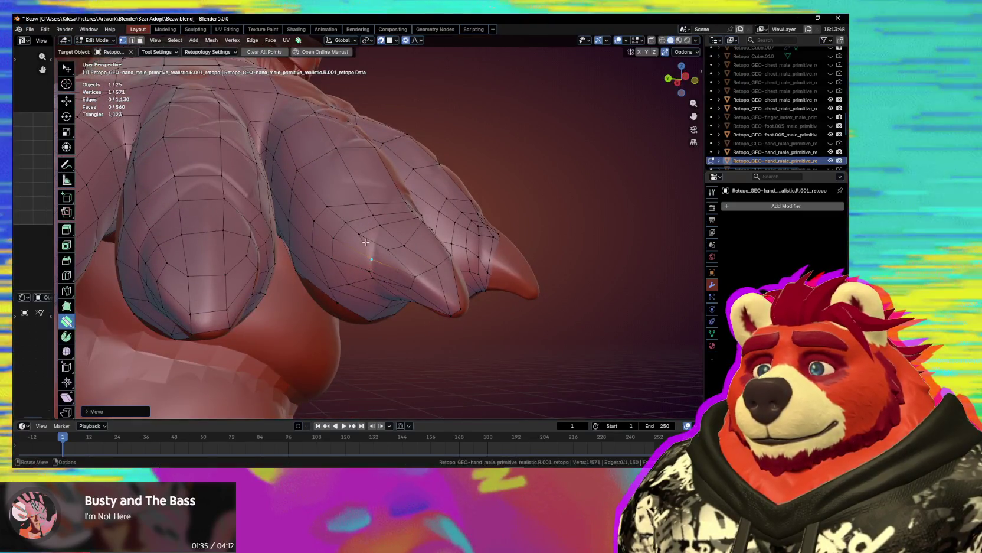
{"action": "middle_click_drag", "start_coordinate": [415, 273], "coordinate": [391, 254]}
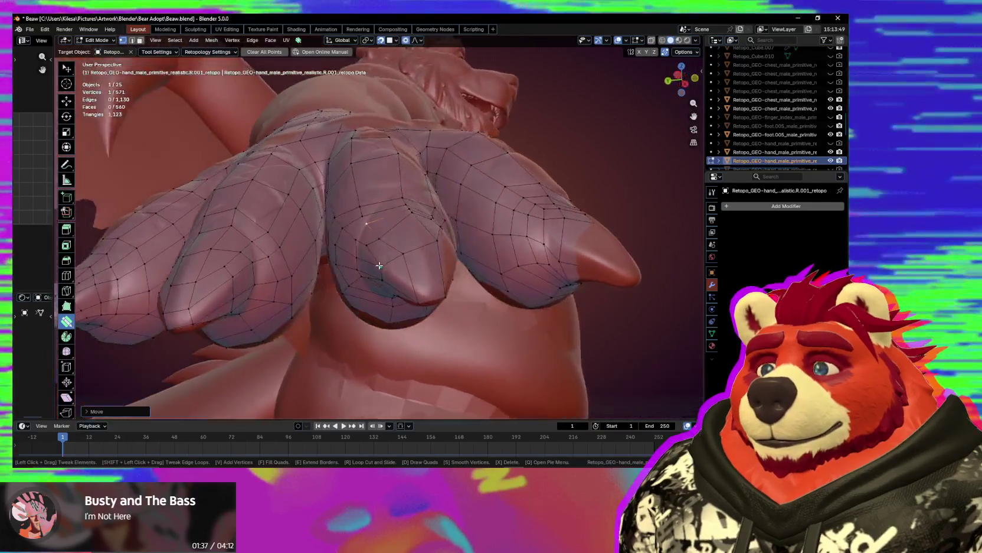
{"action": "middle_click_drag", "start_coordinate": [404, 301], "coordinate": [403, 272]}
{"action": "left_click_drag", "start_coordinate": [414, 292], "coordinate": [414, 290]}
{"action": "middle_click_drag", "start_coordinate": [415, 291], "coordinate": [416, 258]}
{"action": "left_click_drag", "start_coordinate": [414, 304], "coordinate": [414, 304]}
{"action": "middle_click_drag", "start_coordinate": [414, 304], "coordinate": [437, 254]}
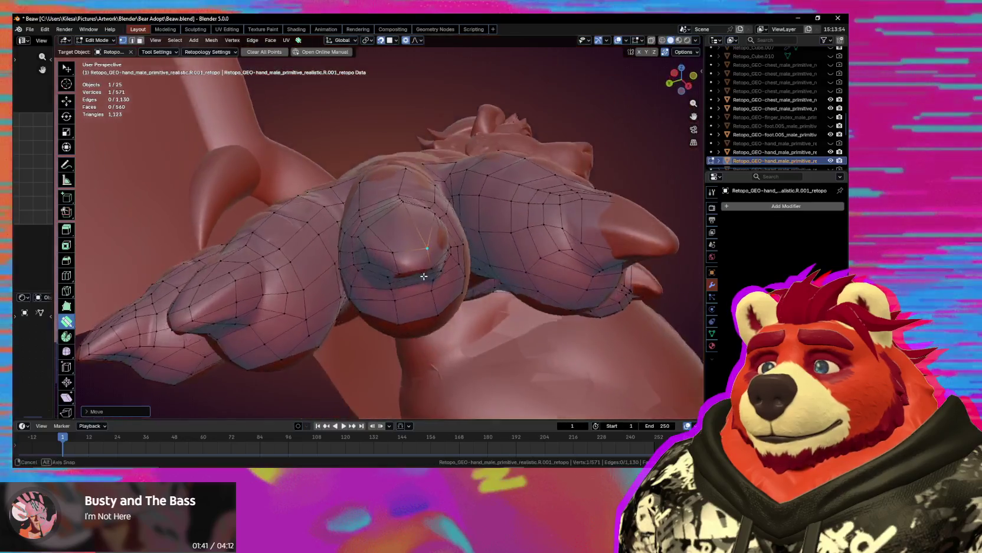
{"action": "left_click_drag", "start_coordinate": [437, 248], "coordinate": [436, 247]}
{"action": "mouse_move", "coordinate": [436, 247]}
{"action": "middle_mouse_down"}
{"action": "mouse_move", "coordinate": [452, 291]}
{"action": "mouse_move", "coordinate": [393, 247]}
{"action": "middle_mouse_up"}
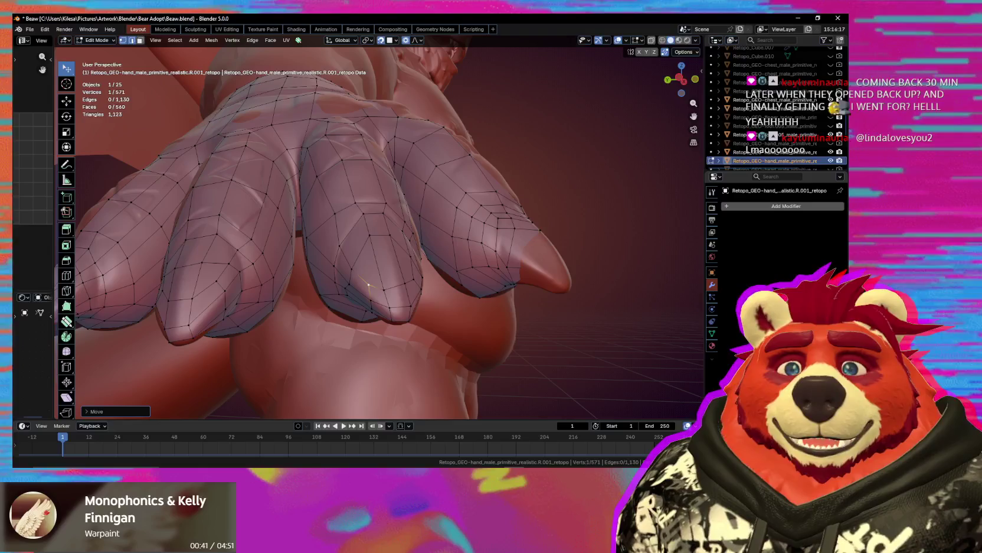
Move a fingertip vertex, then it and a neighbouring vertex, to follow the finger shape.
{"action": "mouse_move", "coordinate": [369, 285]}
{"action": "middle_mouse_down"}
{"action": "mouse_move", "coordinate": [401, 287]}
{"action": "mouse_move", "coordinate": [350, 279]}
{"action": "mouse_move", "coordinate": [406, 228]}
{"action": "mouse_move", "coordinate": [395, 268]}
{"action": "mouse_move", "coordinate": [367, 201]}
{"action": "middle_mouse_up"}
{"action": "left_click", "coordinate": [352, 251]}
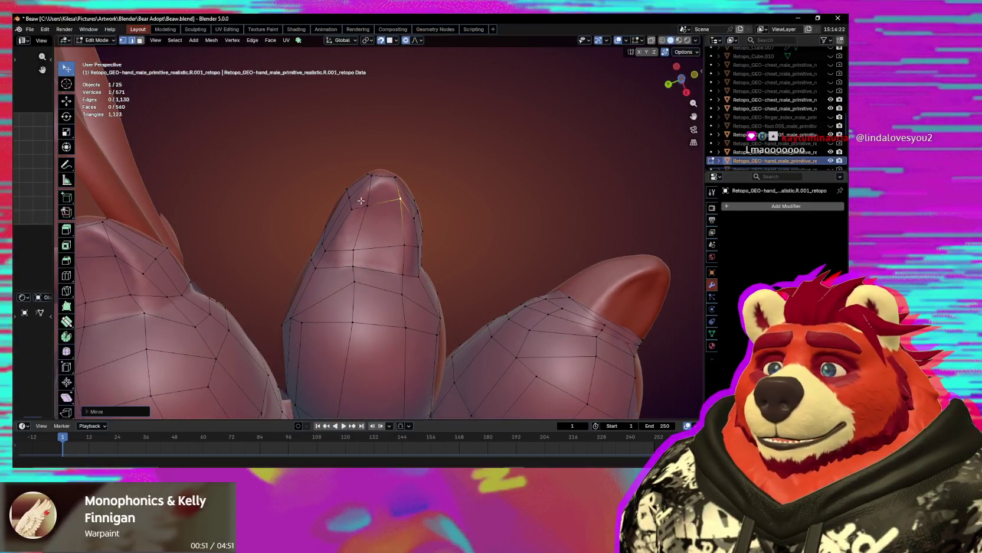
{"action": "key", "text": "g"}
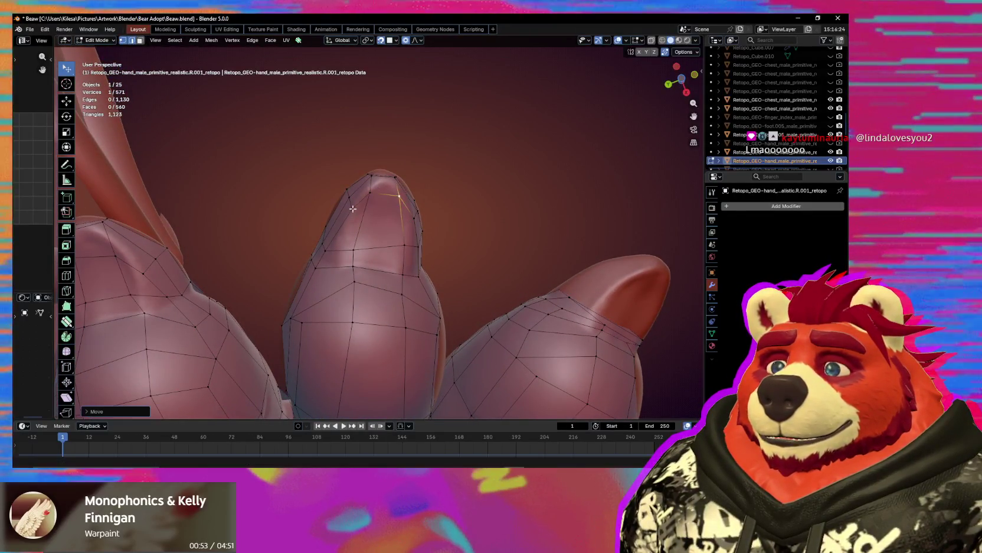
{"action": "middle_click_drag", "start_coordinate": [395, 199], "coordinate": [345, 233]}
{"action": "left_click", "coordinate": [346, 234], "text": "shift"}
{"action": "key", "text": "g"}
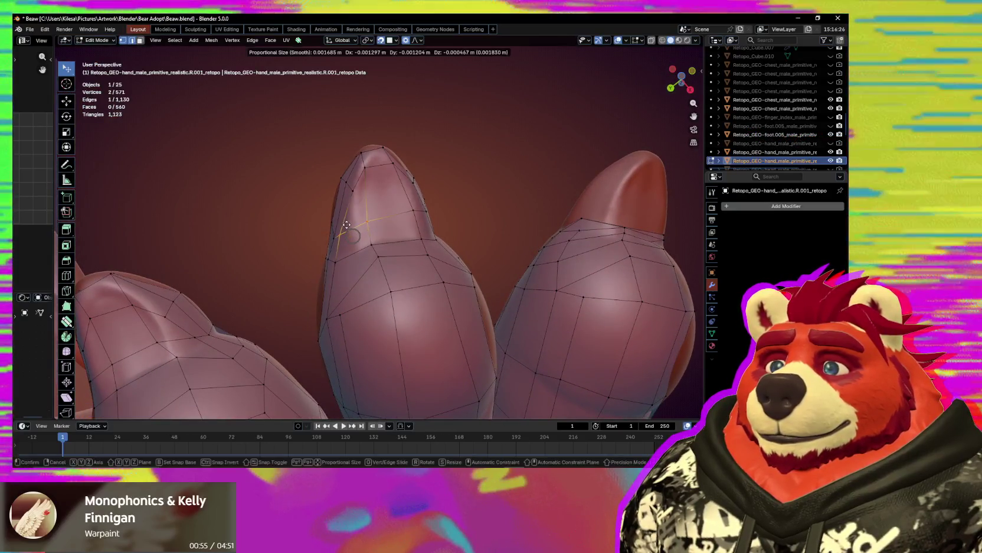
Reposition single fingertip and finger vertices using proportional falloff.
{"action": "mouse_move", "coordinate": [370, 225]}
{"action": "middle_mouse_down"}
{"action": "mouse_move", "coordinate": [341, 295]}
{"action": "mouse_move", "coordinate": [318, 279]}
{"action": "mouse_move", "coordinate": [337, 275]}
{"action": "middle_mouse_up"}
{"action": "left_click", "coordinate": [318, 279]}
{"action": "key", "text": "g"}
{"action": "left_click", "coordinate": [331, 280]}
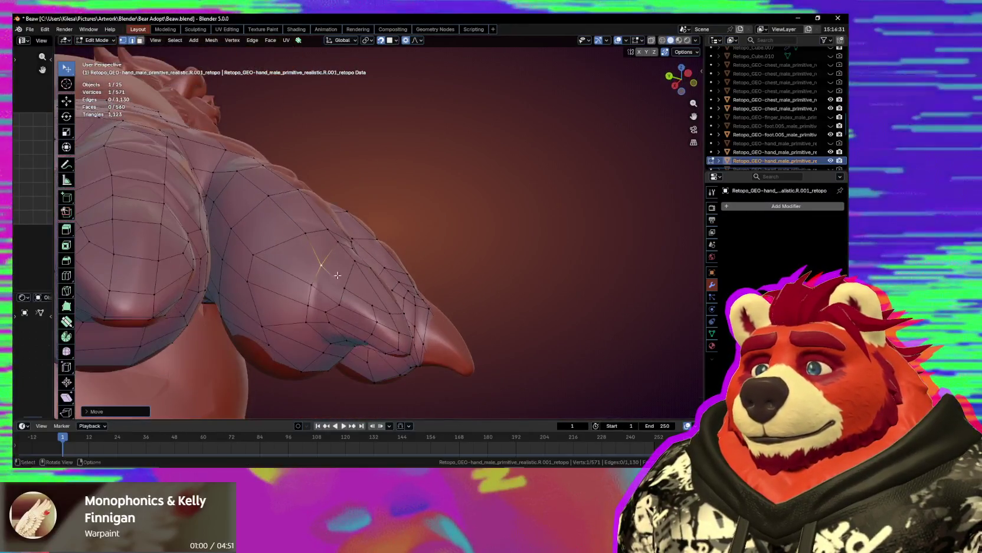
{"action": "left_click", "coordinate": [307, 308]}
{"action": "mouse_move", "coordinate": [308, 308]}
{"action": "middle_mouse_down"}
{"action": "mouse_move", "coordinate": [303, 282]}
{"action": "mouse_move", "coordinate": [322, 274]}
{"action": "mouse_move", "coordinate": [250, 284]}
{"action": "middle_mouse_up"}
{"action": "left_click", "coordinate": [322, 274]}
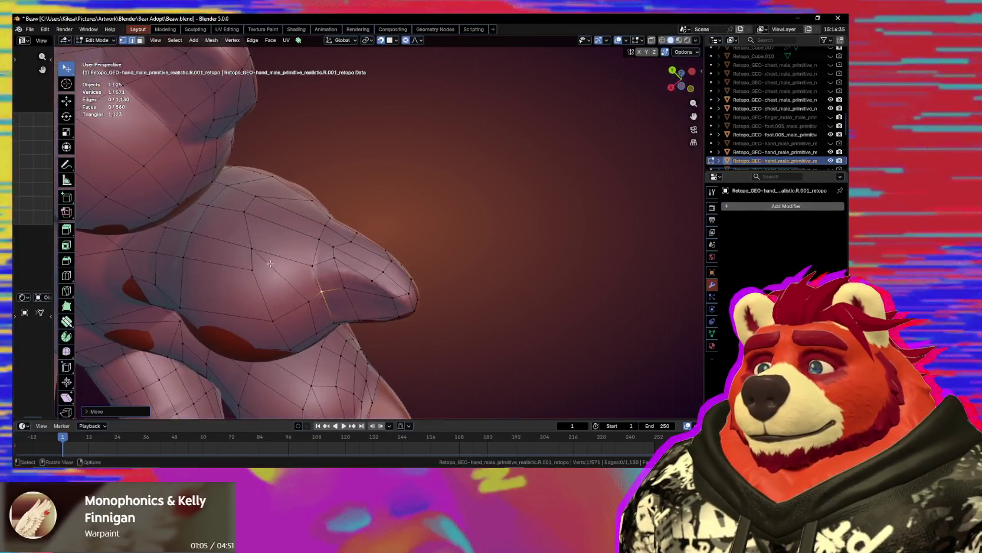
{"action": "key", "text": "g"}
{"action": "mouse_move", "coordinate": [249, 243]}
{"action": "middle_mouse_down"}
{"action": "mouse_move", "coordinate": [240, 271]}
{"action": "mouse_move", "coordinate": [277, 283]}
{"action": "mouse_move", "coordinate": [293, 254]}
{"action": "middle_mouse_up"}
{"action": "left_click", "coordinate": [262, 272]}
Switch to vertex smoothing and nudge a vertex along an elongated finger.
{"action": "left_click", "coordinate": [66, 321]}
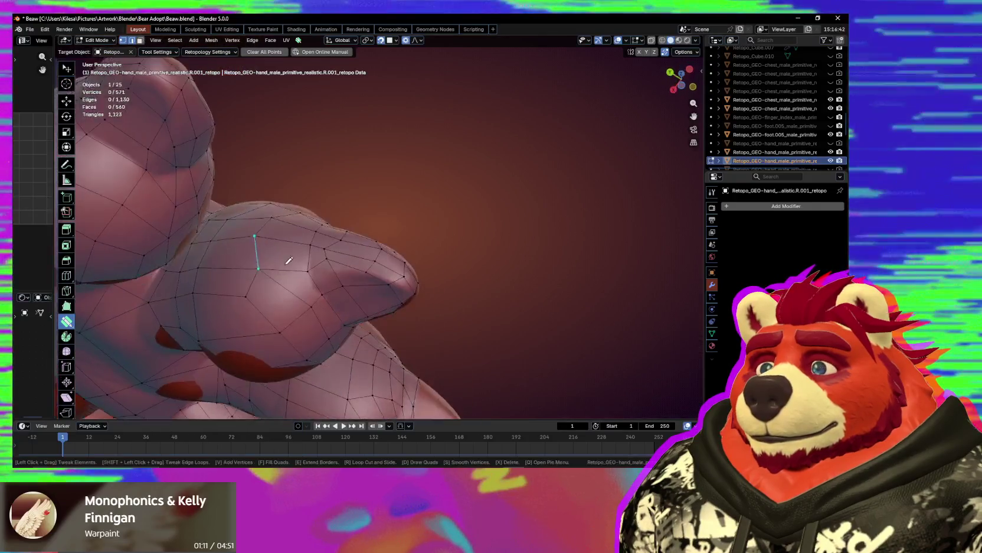
{"action": "mouse_move", "coordinate": [288, 327]}
{"action": "middle_mouse_down"}
{"action": "mouse_move", "coordinate": [307, 306]}
{"action": "mouse_move", "coordinate": [313, 216]}
{"action": "mouse_move", "coordinate": [322, 267]}
{"action": "mouse_move", "coordinate": [347, 313]}
{"action": "mouse_move", "coordinate": [456, 361]}
{"action": "middle_mouse_up"}
{"action": "left_click_drag", "start_coordinate": [457, 361], "coordinate": [491, 297]}
{"action": "mouse_move", "coordinate": [491, 297]}
{"action": "middle_mouse_down"}
{"action": "mouse_move", "coordinate": [532, 325]}
{"action": "mouse_move", "coordinate": [445, 289]}
{"action": "middle_mouse_up"}
{"action": "scroll", "coordinate": [445, 289], "scroll_direction": "up", "scroll_amount": 3}
{"action": "scroll", "coordinate": [384, 256], "scroll_direction": "up", "scroll_amount": 2}
Slide a finger vertex upward and along the sculpted surface to its new spot.
{"action": "mouse_move", "coordinate": [384, 247]}
{"action": "middle_mouse_down"}
{"action": "mouse_move", "coordinate": [339, 242]}
{"action": "mouse_move", "coordinate": [386, 213]}
{"action": "middle_mouse_up"}
{"action": "left_click_drag", "start_coordinate": [384, 214], "coordinate": [383, 208]}
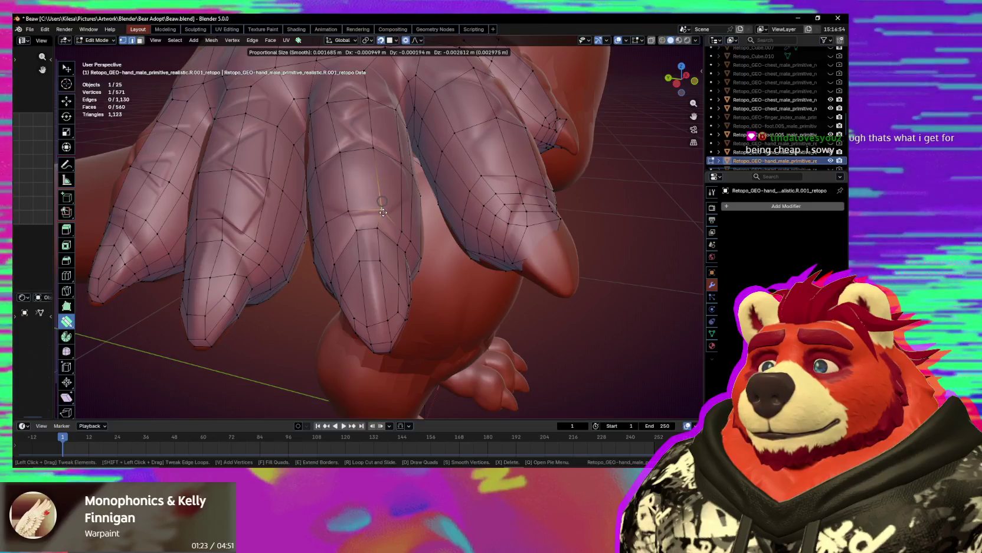
{"action": "middle_click_drag", "start_coordinate": [383, 212], "coordinate": [418, 228]}
{"action": "left_click_drag", "start_coordinate": [383, 212], "coordinate": [434, 231]}
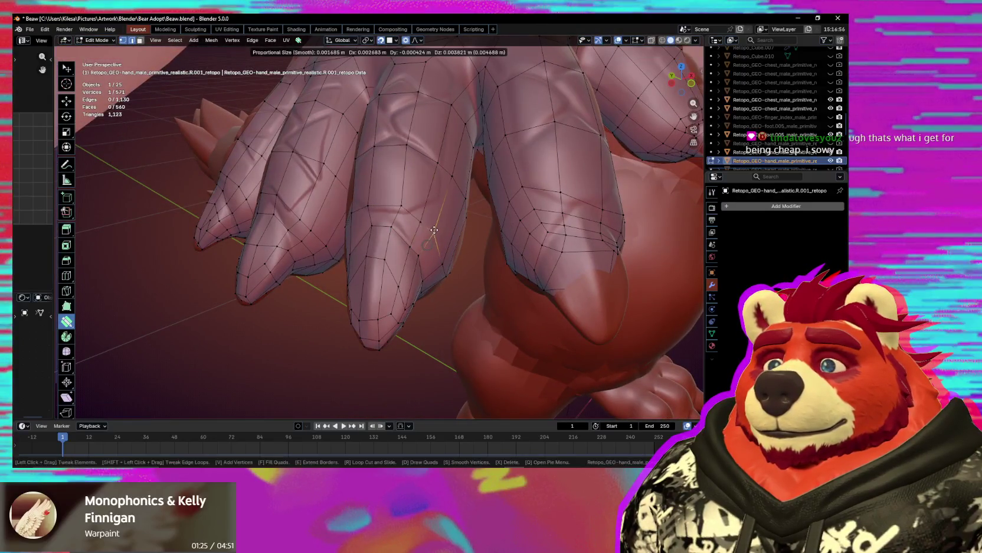
{"action": "middle_click_drag", "start_coordinate": [434, 230], "coordinate": [465, 284]}
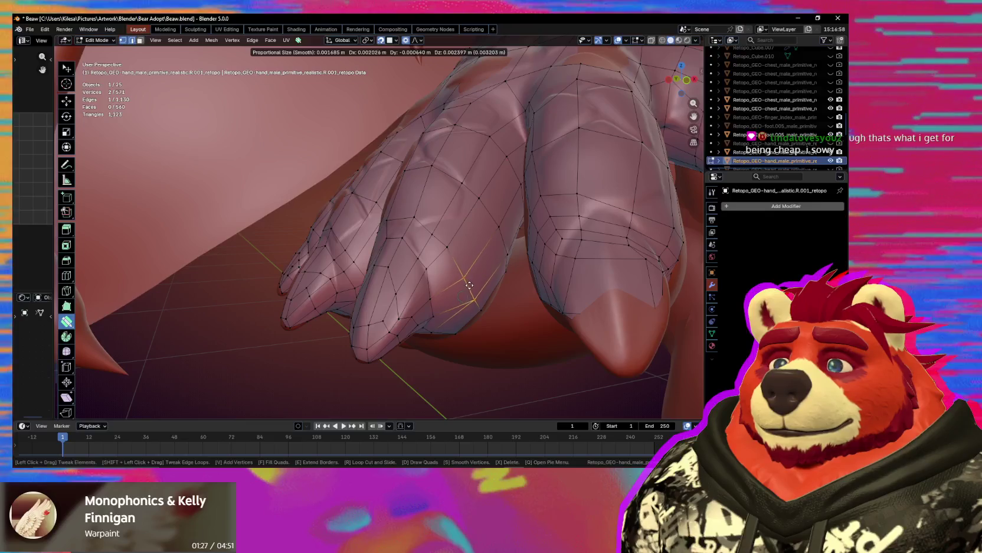
{"action": "left_click_drag", "start_coordinate": [469, 285], "coordinate": [468, 291]}
Pull the fingertip vertex down-left and drag a finger edge into place.
{"action": "mouse_move", "coordinate": [468, 291]}
{"action": "middle_mouse_down"}
{"action": "mouse_move", "coordinate": [470, 314]}
{"action": "mouse_move", "coordinate": [366, 214]}
{"action": "middle_mouse_up"}
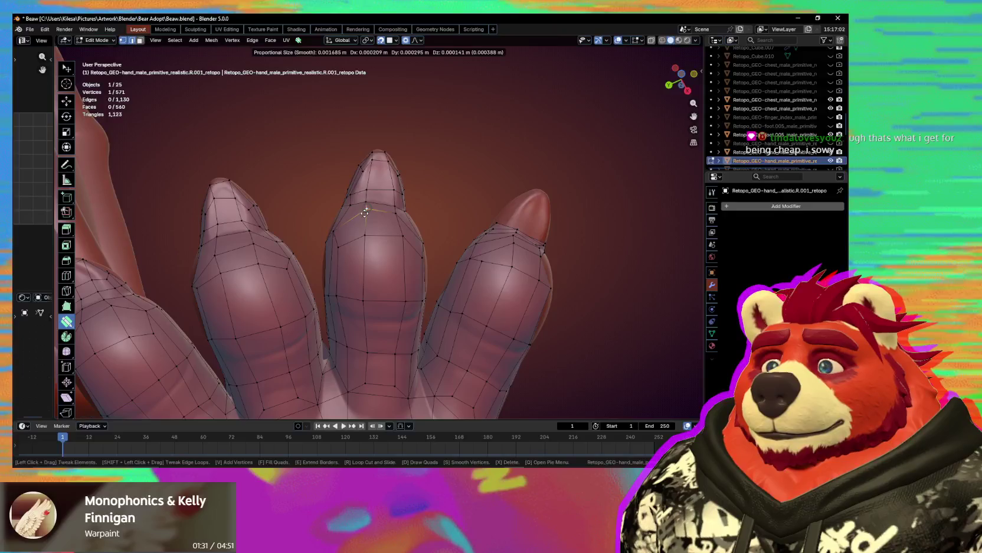
{"action": "left_click_drag", "start_coordinate": [366, 216], "coordinate": [347, 255]}
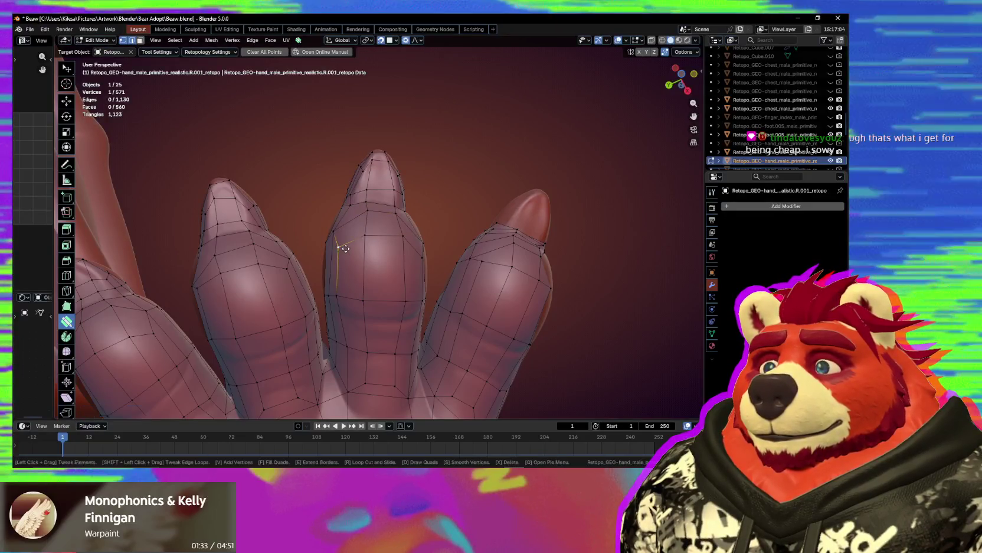
{"action": "middle_click_drag", "start_coordinate": [349, 254], "coordinate": [384, 272]}
{"action": "left_click_drag", "start_coordinate": [384, 271], "coordinate": [384, 277]}
{"action": "mouse_move", "coordinate": [385, 276]}
{"action": "middle_mouse_down"}
{"action": "mouse_move", "coordinate": [386, 375]}
{"action": "mouse_move", "coordinate": [447, 379]}
{"action": "middle_mouse_up"}
{"action": "scroll", "coordinate": [368, 280], "scroll_direction": "up", "scroll_amount": 3}
{"action": "scroll", "coordinate": [356, 256], "scroll_direction": "up", "scroll_amount": 2}
{"action": "key", "text": "shift+s"}
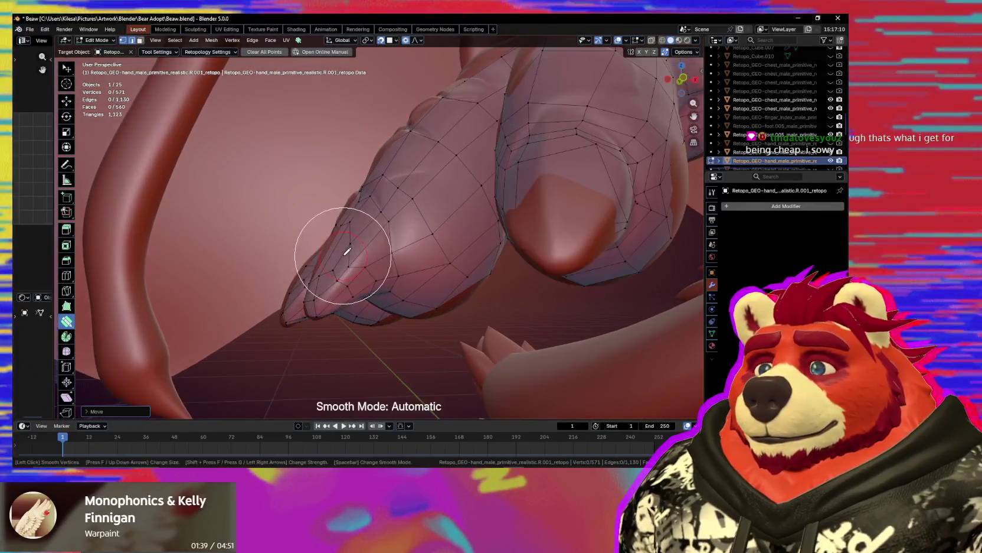
{"action": "mouse_move", "coordinate": [351, 263]}
{"action": "middle_mouse_down"}
{"action": "mouse_move", "coordinate": [374, 246]}
{"action": "mouse_move", "coordinate": [386, 327]}
{"action": "mouse_move", "coordinate": [329, 338]}
{"action": "mouse_move", "coordinate": [346, 325]}
{"action": "mouse_move", "coordinate": [320, 309]}
{"action": "mouse_move", "coordinate": [340, 274]}
{"action": "mouse_move", "coordinate": [327, 265]}
{"action": "mouse_move", "coordinate": [360, 262]}
{"action": "middle_mouse_up"}
{"action": "key", "text": "Escape"}
{"action": "scroll", "coordinate": [377, 263], "scroll_direction": "down", "scroll_amount": 2}
{"action": "scroll", "coordinate": [327, 265], "scroll_direction": "up", "scroll_amount": 2}
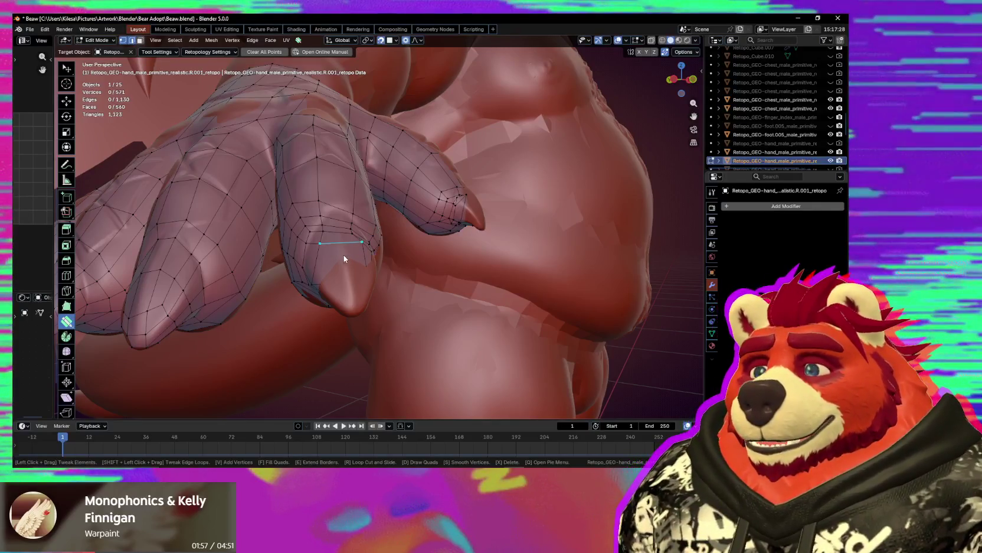
Pull a vertex down toward the claw so it hugs the sculpt.
{"action": "left_click_drag", "start_coordinate": [316, 244], "coordinate": [342, 300]}
{"action": "left_click_drag", "start_coordinate": [358, 253], "coordinate": [361, 272]}
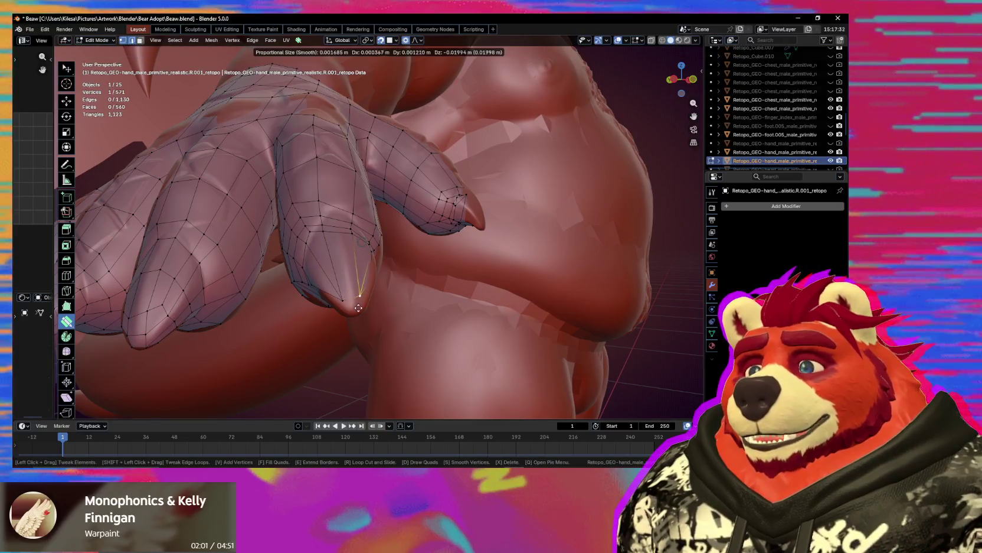
{"action": "left_click_drag", "start_coordinate": [358, 307], "coordinate": [358, 307]}
{"action": "middle_click_drag", "start_coordinate": [358, 308], "coordinate": [306, 252]}
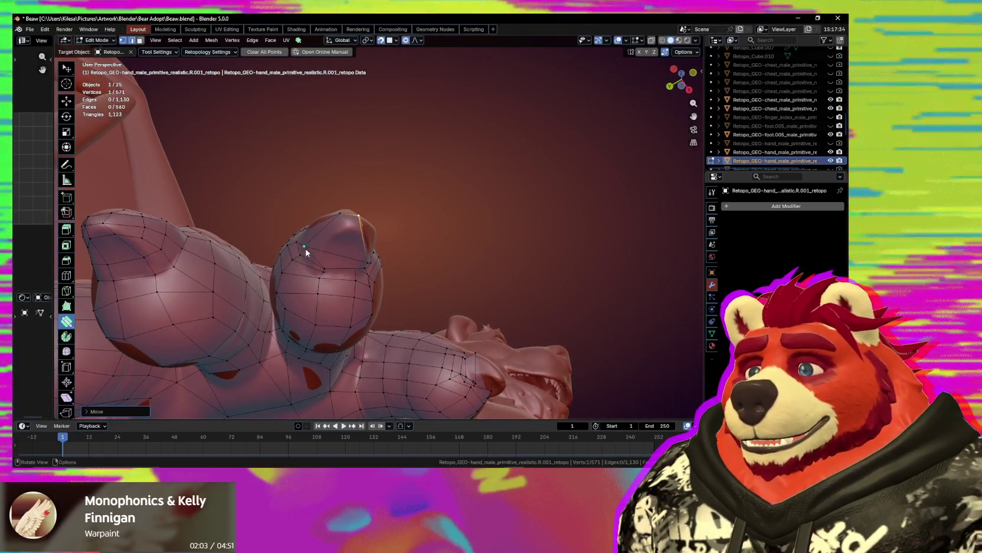
{"action": "left_click_drag", "start_coordinate": [324, 239], "coordinate": [325, 241]}
{"action": "middle_click_drag", "start_coordinate": [325, 241], "coordinate": [362, 283]}
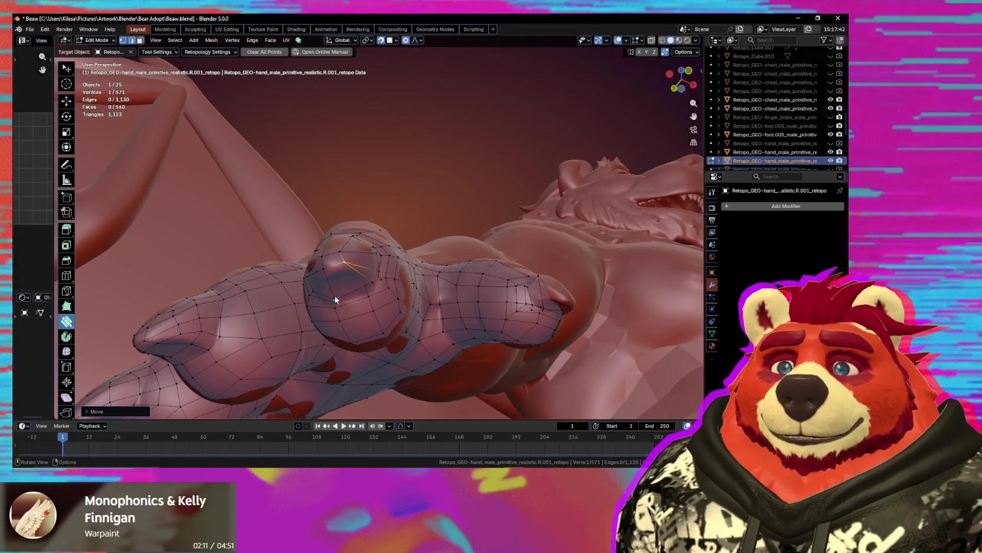
Move a finger vertex and slide a finger edge rightward into place.
{"action": "middle_click_drag", "start_coordinate": [383, 291], "coordinate": [328, 243]}
{"action": "mouse_move", "coordinate": [328, 243]}
{"action": "left_mouse_down"}
{"action": "mouse_move", "coordinate": [331, 233]}
{"action": "mouse_move", "coordinate": [358, 234]}
{"action": "left_mouse_up"}
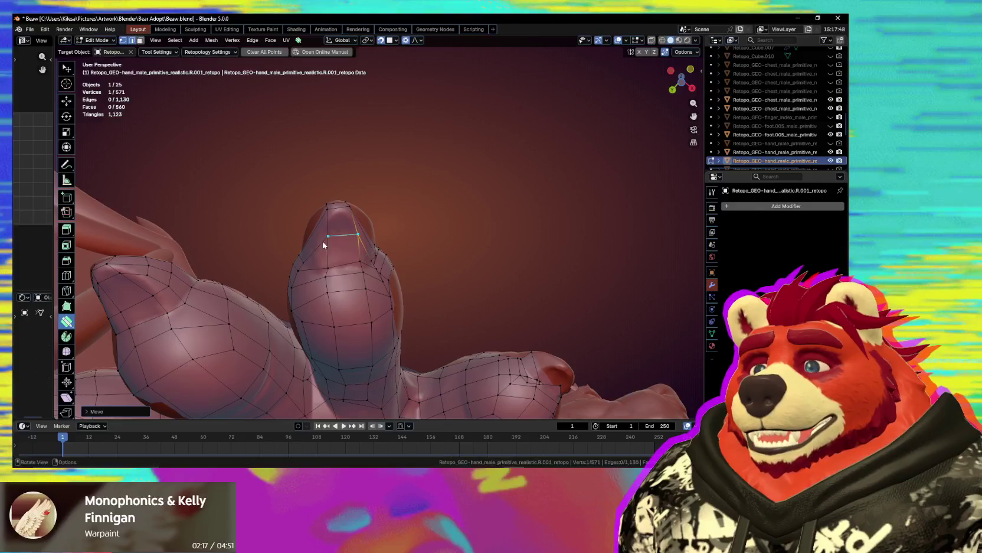
{"action": "middle_click_drag", "start_coordinate": [328, 243], "coordinate": [314, 258]}
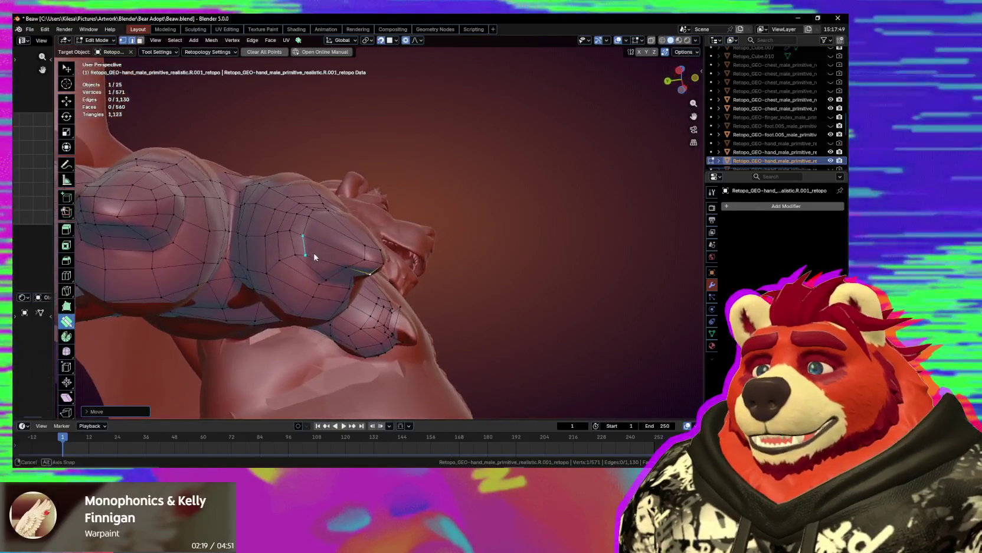
{"action": "left_click_drag", "start_coordinate": [303, 246], "coordinate": [336, 247]}
{"action": "middle_click_drag", "start_coordinate": [337, 247], "coordinate": [317, 239]}
Tweak a fingertip vertex and edge, raising the vertex toward the tip.
{"action": "left_click_drag", "start_coordinate": [314, 235], "coordinate": [344, 264]}
{"action": "left_click_drag", "start_coordinate": [320, 224], "coordinate": [354, 264]}
{"action": "middle_click_drag", "start_coordinate": [354, 264], "coordinate": [335, 271]}
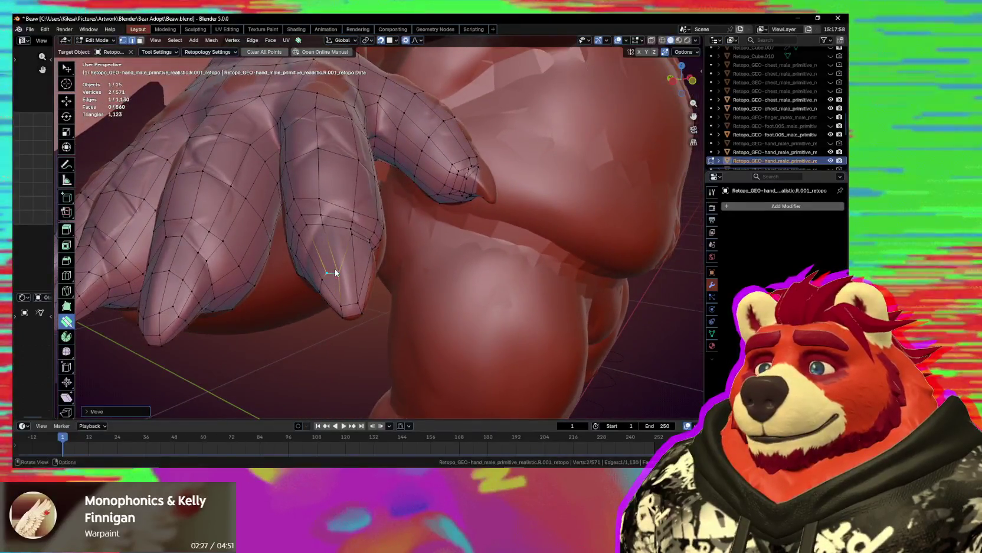
{"action": "mouse_move", "coordinate": [333, 263]}
{"action": "left_mouse_down"}
{"action": "mouse_move", "coordinate": [350, 252]}
{"action": "mouse_move", "coordinate": [349, 287]}
{"action": "left_mouse_up"}
{"action": "middle_click_drag", "start_coordinate": [348, 287], "coordinate": [366, 256]}
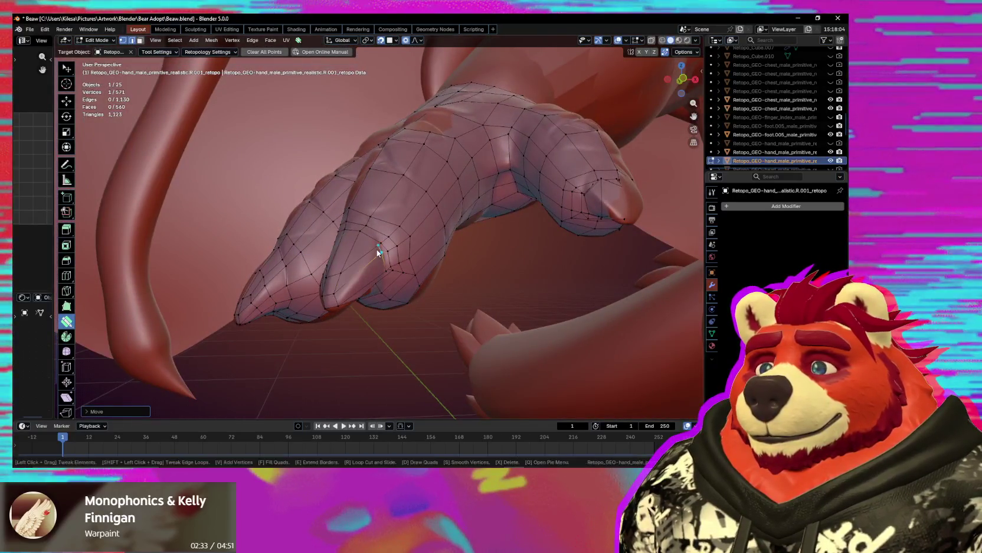
{"action": "middle_click_drag", "start_coordinate": [354, 278], "coordinate": [372, 265]}
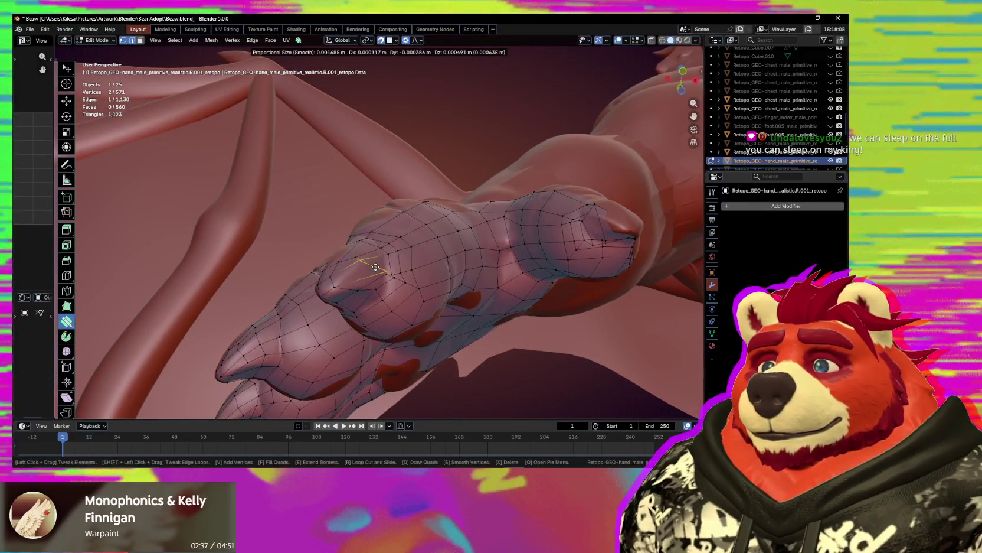
Settle a vertex at its final spot and nudge another vertex on the finger.
{"action": "left_click_drag", "start_coordinate": [371, 265], "coordinate": [390, 273]}
{"action": "middle_click_drag", "start_coordinate": [394, 288], "coordinate": [384, 283]}
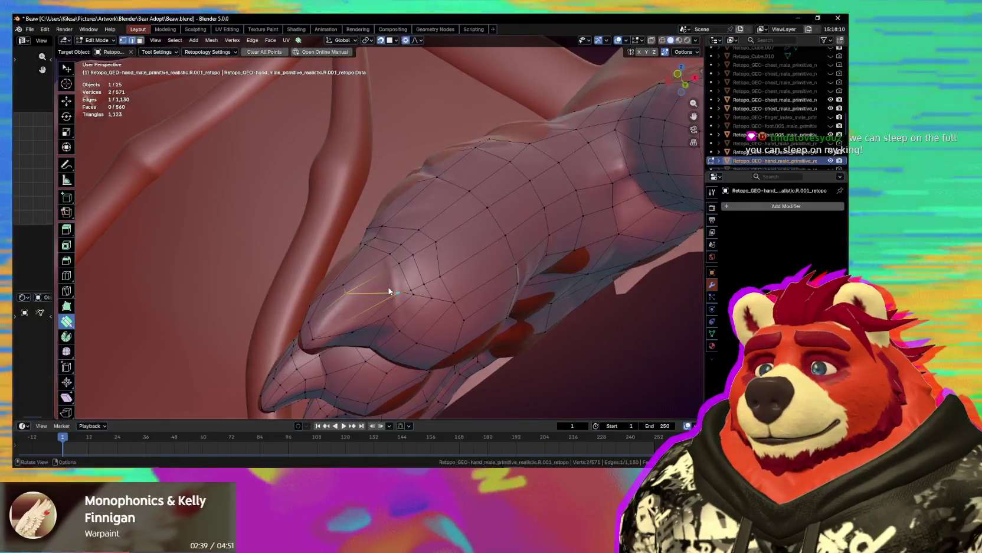
{"action": "left_click_drag", "start_coordinate": [387, 291], "coordinate": [382, 292]}
{"action": "mouse_move", "coordinate": [383, 293]}
{"action": "middle_mouse_down"}
{"action": "mouse_move", "coordinate": [365, 290]}
{"action": "mouse_move", "coordinate": [367, 298]}
{"action": "middle_mouse_up"}
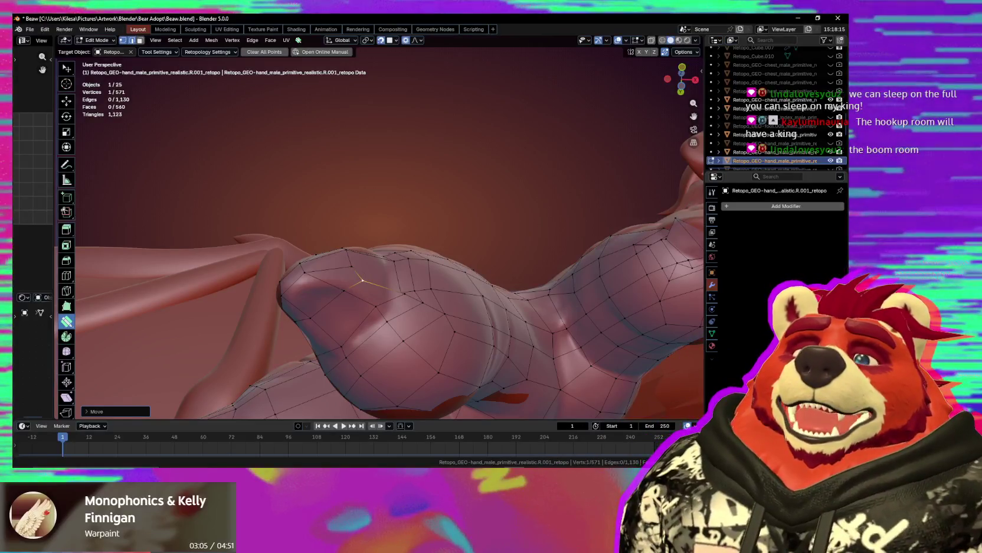
{"action": "mouse_move", "coordinate": [582, 326]}
{"action": "middle_mouse_down"}
{"action": "mouse_move", "coordinate": [383, 277]}
{"action": "mouse_move", "coordinate": [407, 379]}
{"action": "mouse_move", "coordinate": [392, 201]}
{"action": "mouse_move", "coordinate": [275, 208]}
{"action": "mouse_move", "coordinate": [298, 161]}
{"action": "mouse_move", "coordinate": [317, 199]}
{"action": "middle_mouse_up"}
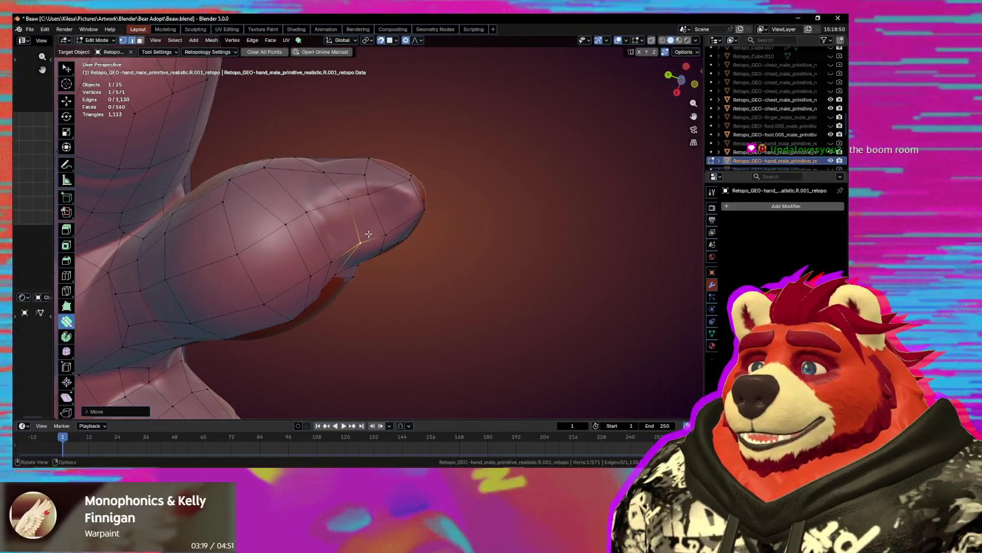
{"action": "middle_click_drag", "start_coordinate": [368, 235], "coordinate": [346, 266]}
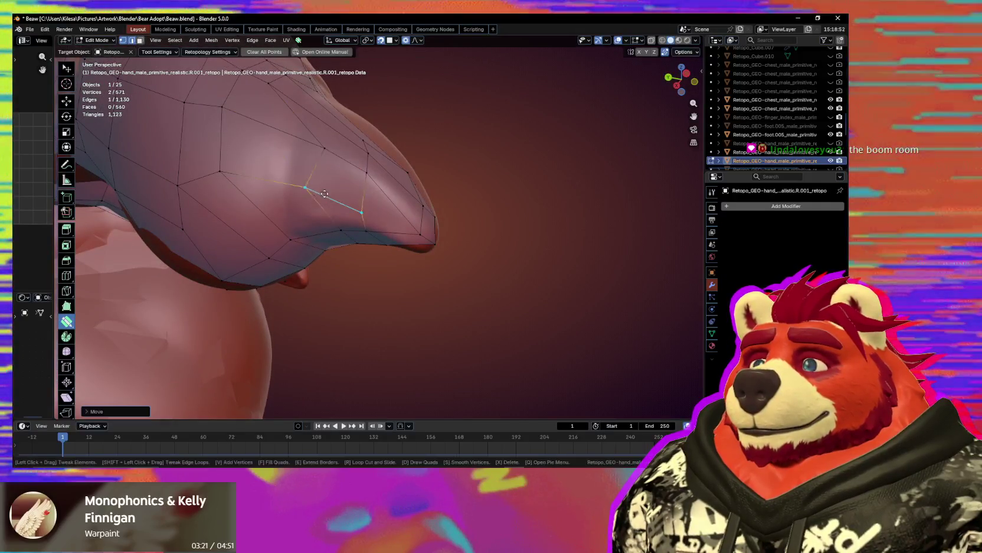
Move a fingertip side edge with proportional falloff to fit the sculpted surface.
{"action": "left_click", "coordinate": [374, 213]}
{"action": "left_click", "coordinate": [374, 214]}
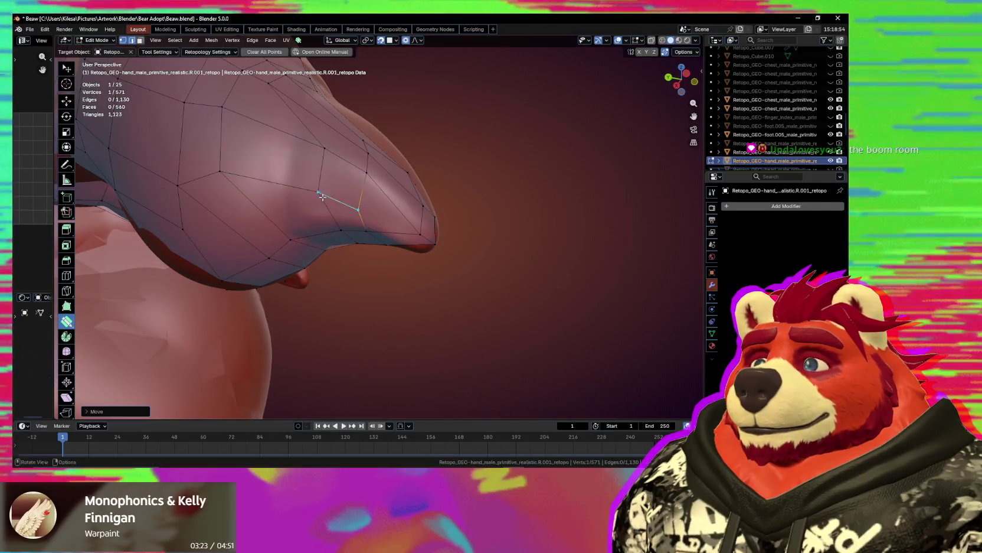
{"action": "middle_click_drag", "start_coordinate": [374, 211], "coordinate": [279, 185]}
{"action": "left_click", "coordinate": [320, 199]}
{"action": "key", "text": "g"}
{"action": "mouse_move", "coordinate": [345, 212]}
{"action": "middle_mouse_down"}
{"action": "mouse_move", "coordinate": [335, 170]}
{"action": "mouse_move", "coordinate": [468, 210]}
{"action": "middle_mouse_up"}
{"action": "left_click", "coordinate": [417, 191]}
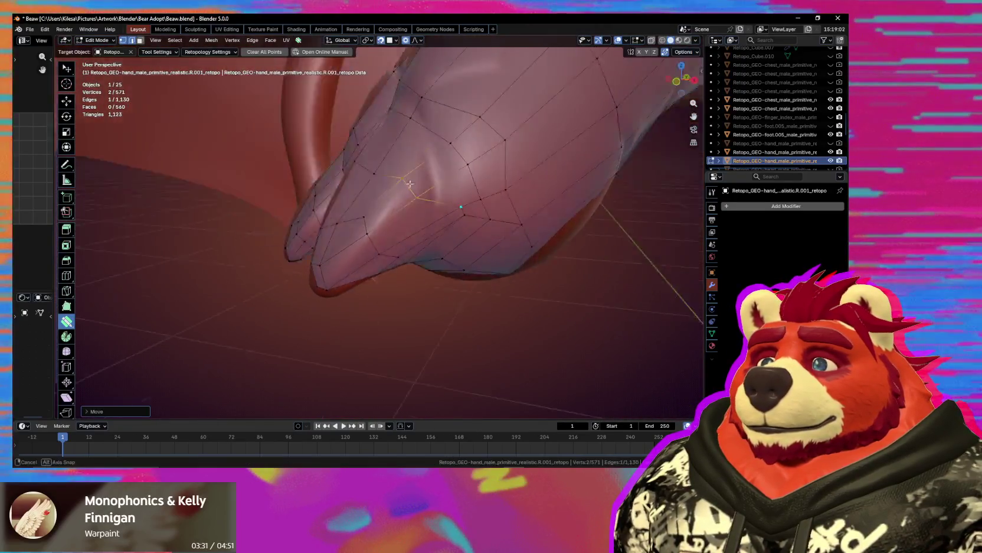
Merge the stray vertex into its neighbour and nudge the fingertip vertices into shape.
{"action": "mouse_move", "coordinate": [411, 193]}
{"action": "left_mouse_down"}
{"action": "mouse_move", "coordinate": [424, 230]}
{"action": "mouse_move", "coordinate": [455, 235]}
{"action": "mouse_move", "coordinate": [424, 183]}
{"action": "left_mouse_up"}
{"action": "mouse_move", "coordinate": [425, 183]}
{"action": "middle_mouse_down"}
{"action": "mouse_move", "coordinate": [347, 190]}
{"action": "mouse_move", "coordinate": [318, 164]}
{"action": "mouse_move", "coordinate": [391, 146]}
{"action": "middle_mouse_up"}
{"action": "left_click_drag", "start_coordinate": [391, 146], "coordinate": [400, 120]}
{"action": "middle_click_drag", "start_coordinate": [400, 120], "coordinate": [360, 165]}
{"action": "left_click_drag", "start_coordinate": [357, 168], "coordinate": [348, 172]}
{"action": "left_click_drag", "start_coordinate": [384, 208], "coordinate": [376, 165]}
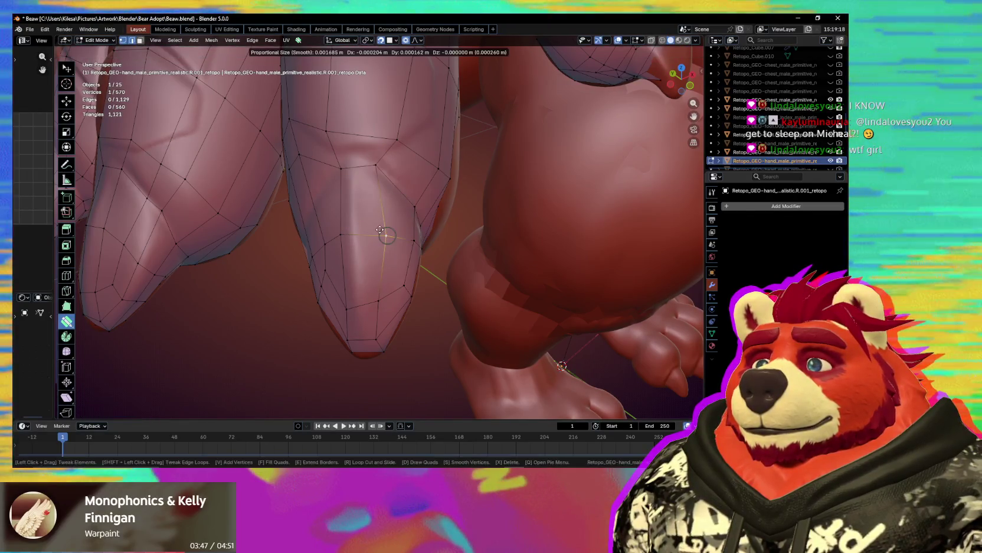
Slide a fingertip vertex to follow the sculpt and check the tip from below.
{"action": "left_click_drag", "start_coordinate": [379, 230], "coordinate": [380, 230]}
{"action": "middle_click_drag", "start_coordinate": [379, 230], "coordinate": [315, 219]}
{"action": "left_click_drag", "start_coordinate": [315, 219], "coordinate": [315, 238]}
{"action": "middle_click_drag", "start_coordinate": [310, 244], "coordinate": [291, 219]}
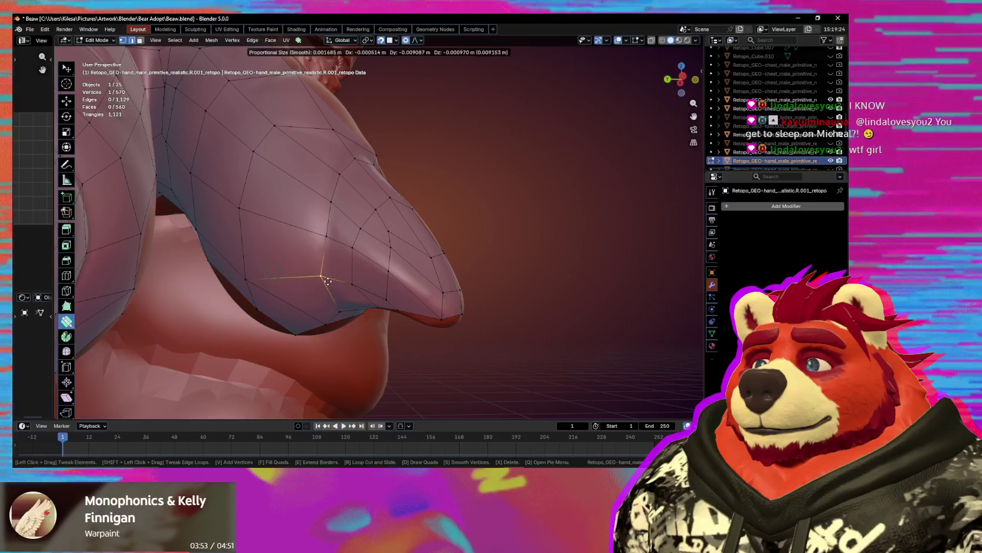
{"action": "mouse_move", "coordinate": [328, 282]}
{"action": "middle_mouse_down"}
{"action": "mouse_move", "coordinate": [360, 245]}
{"action": "mouse_move", "coordinate": [368, 252]}
{"action": "mouse_move", "coordinate": [359, 252]}
{"action": "middle_mouse_up"}
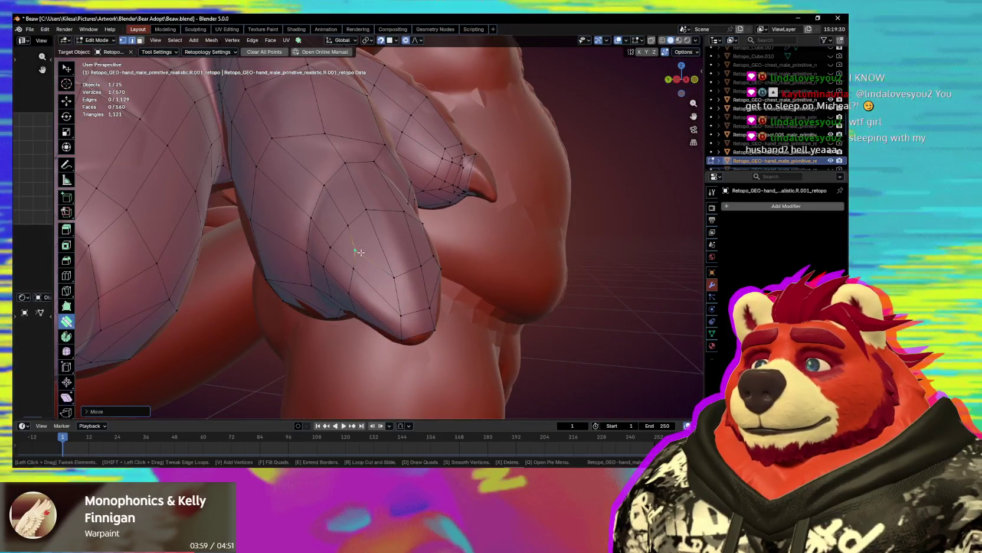
{"action": "scroll", "coordinate": [359, 252], "scroll_direction": "down", "scroll_amount": 3}
{"action": "mouse_move", "coordinate": [359, 252]}
{"action": "middle_mouse_down"}
{"action": "mouse_move", "coordinate": [385, 290]}
{"action": "mouse_move", "coordinate": [443, 274]}
{"action": "mouse_move", "coordinate": [463, 292]}
{"action": "mouse_move", "coordinate": [320, 290]}
{"action": "middle_mouse_up"}
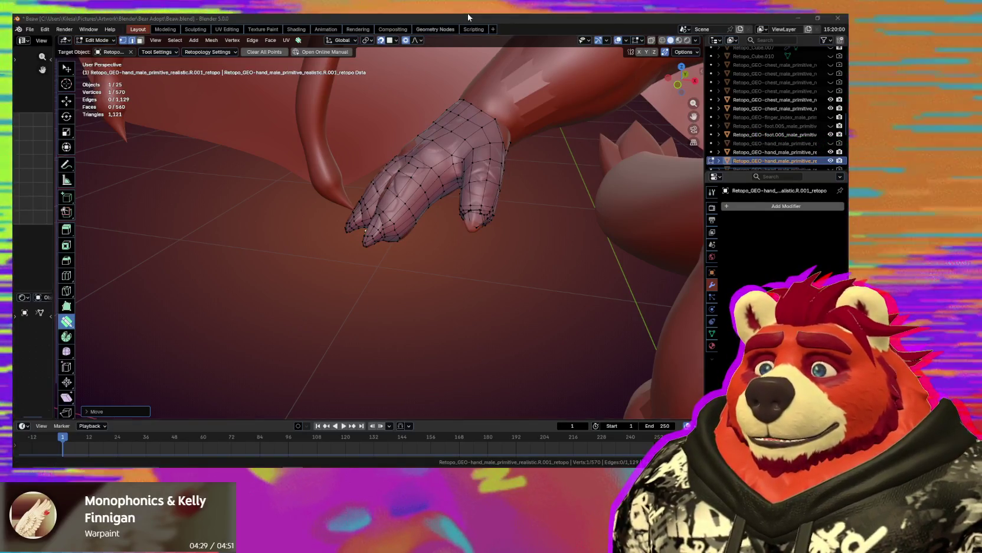
{"action": "mouse_move", "coordinate": [455, 148]}
{"action": "middle_mouse_down"}
{"action": "mouse_move", "coordinate": [475, 142]}
{"action": "mouse_move", "coordinate": [403, 284]}
{"action": "mouse_move", "coordinate": [389, 226]}
{"action": "middle_mouse_up"}
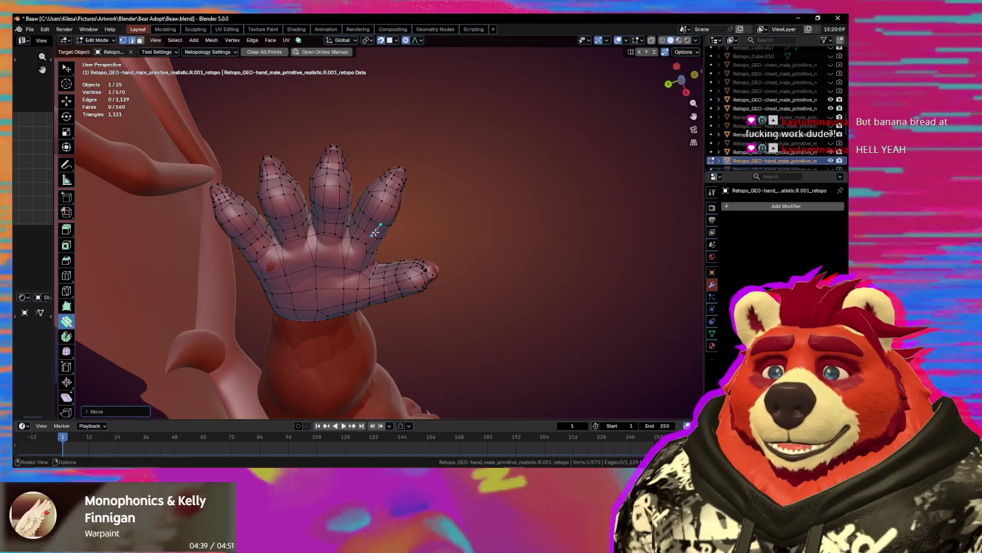
{"action": "mouse_move", "coordinate": [377, 273]}
{"action": "middle_mouse_down"}
{"action": "mouse_move", "coordinate": [348, 277]}
{"action": "mouse_move", "coordinate": [359, 268]}
{"action": "mouse_move", "coordinate": [276, 318]}
{"action": "mouse_move", "coordinate": [344, 257]}
{"action": "mouse_move", "coordinate": [346, 311]}
{"action": "mouse_move", "coordinate": [390, 329]}
{"action": "mouse_move", "coordinate": [385, 311]}
{"action": "mouse_move", "coordinate": [310, 320]}
{"action": "mouse_move", "coordinate": [342, 260]}
{"action": "mouse_move", "coordinate": [289, 213]}
{"action": "mouse_move", "coordinate": [358, 239]}
{"action": "mouse_move", "coordinate": [388, 224]}
{"action": "middle_mouse_up"}
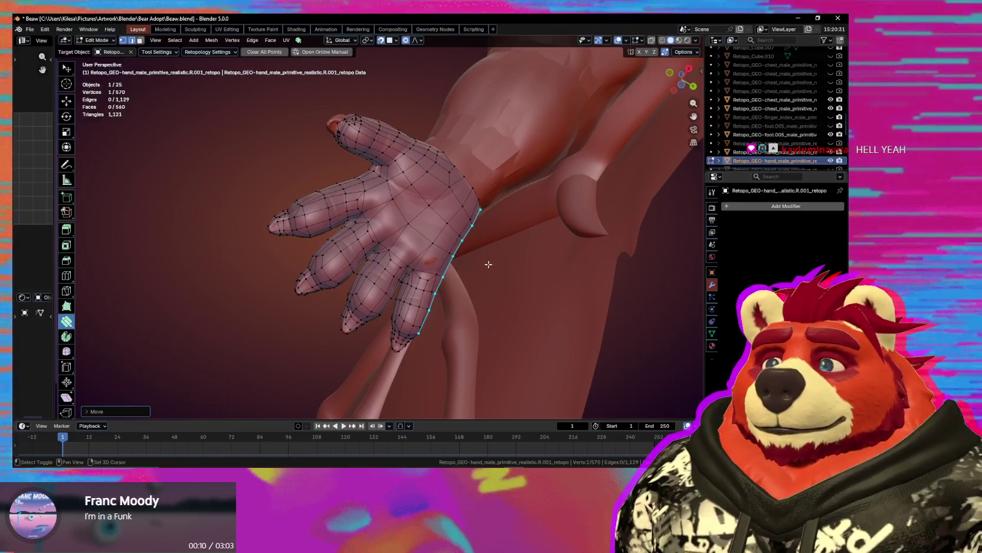
{"action": "middle_click_drag", "start_coordinate": [489, 264], "coordinate": [231, 206]}
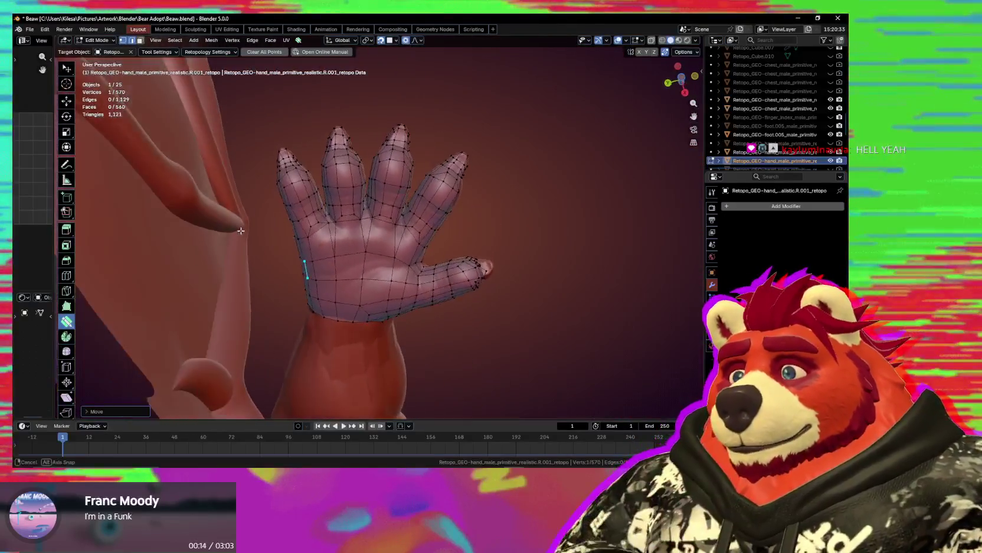
Add a centred edge loop across the palm with Ctrl+R.
{"action": "middle_click_drag", "start_coordinate": [231, 206], "coordinate": [348, 248]}
{"action": "left_click", "coordinate": [358, 254]}
{"action": "key", "text": "ctrl+r"}
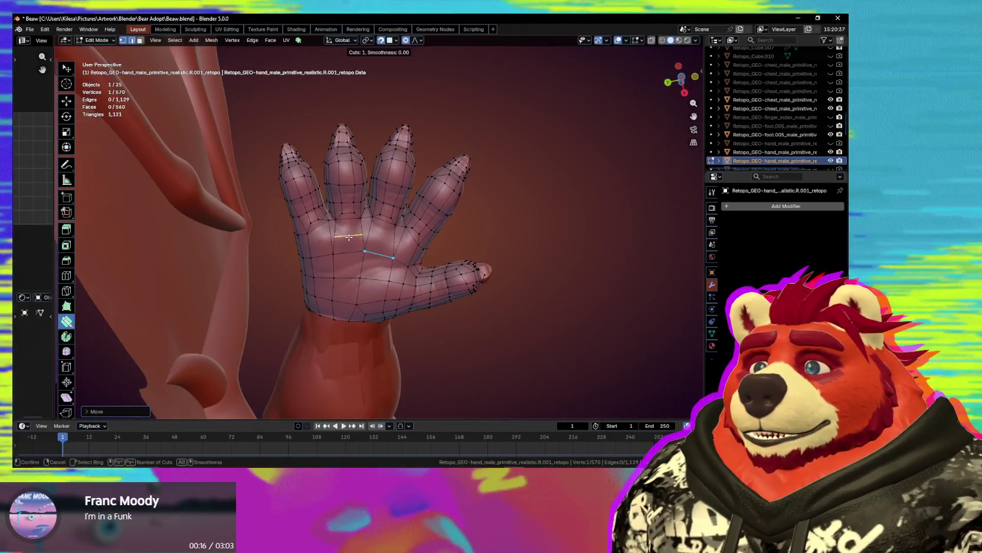
{"action": "left_click", "coordinate": [314, 244]}
{"action": "right_click", "coordinate": [312, 244]}
{"action": "key", "text": "ctrl+r"}
{"action": "right_click", "coordinate": [346, 235]}
Move a palm vertex with proportional falloff to a better position.
{"action": "middle_click_drag", "start_coordinate": [381, 242], "coordinate": [376, 236]}
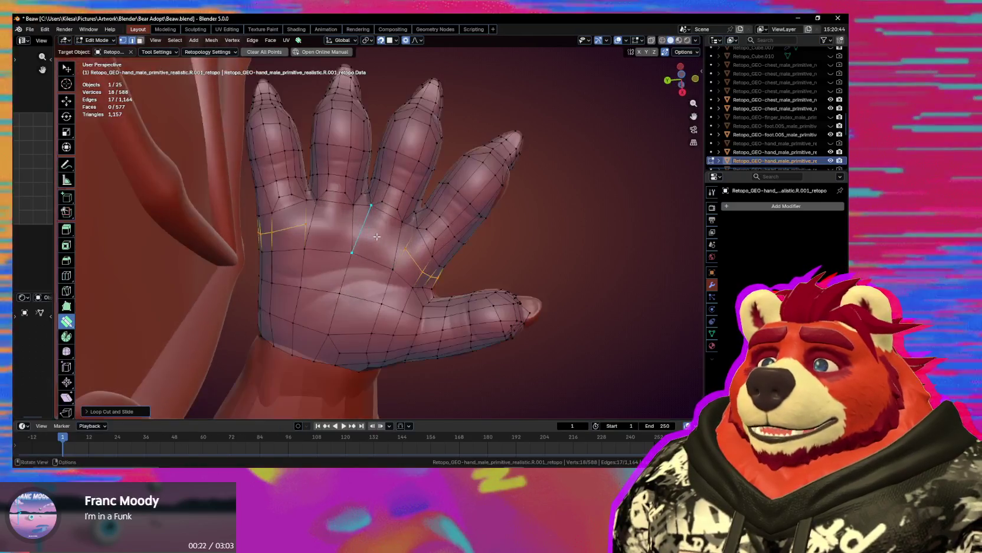
{"action": "left_click", "coordinate": [303, 225]}
{"action": "key", "text": "g"}
{"action": "left_click", "coordinate": [304, 249]}
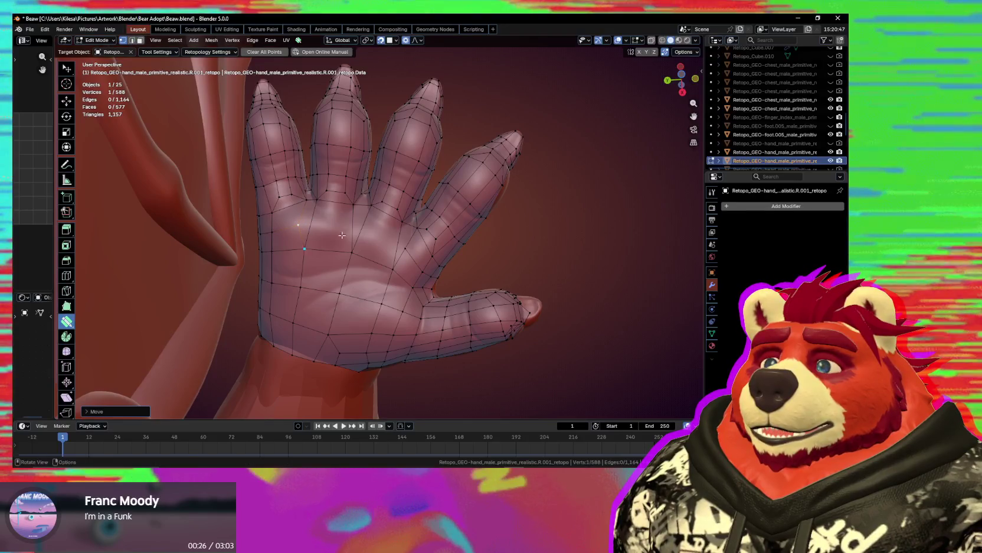
{"action": "left_click", "coordinate": [411, 254]}
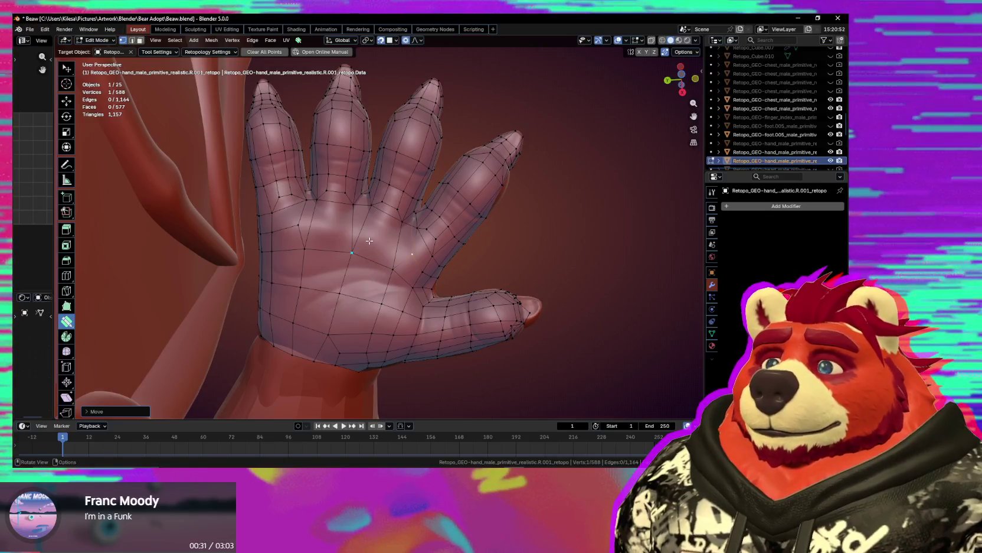
Preview further loop cuts across the palm and cancel them.
{"action": "key", "text": "ctrl+r"}
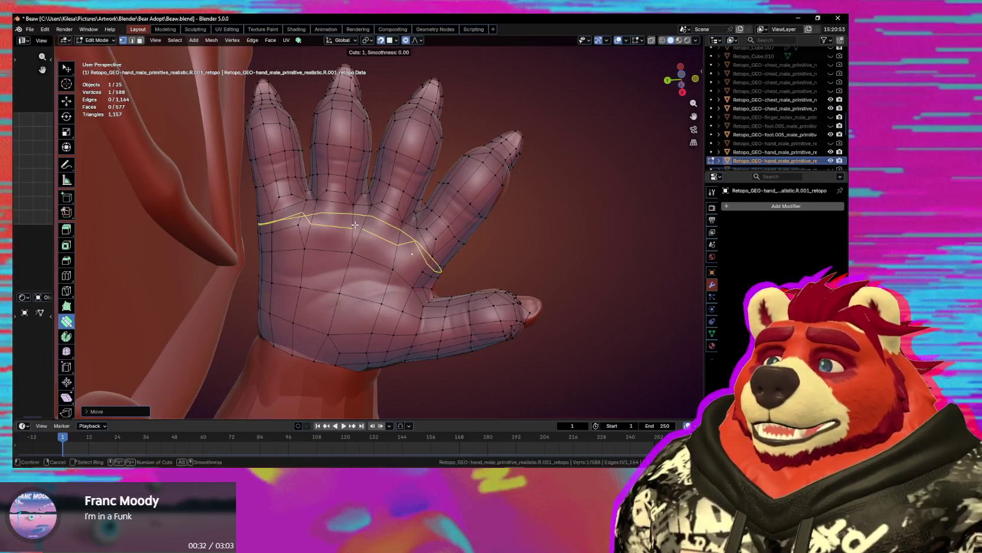
{"action": "key", "text": "Escape"}
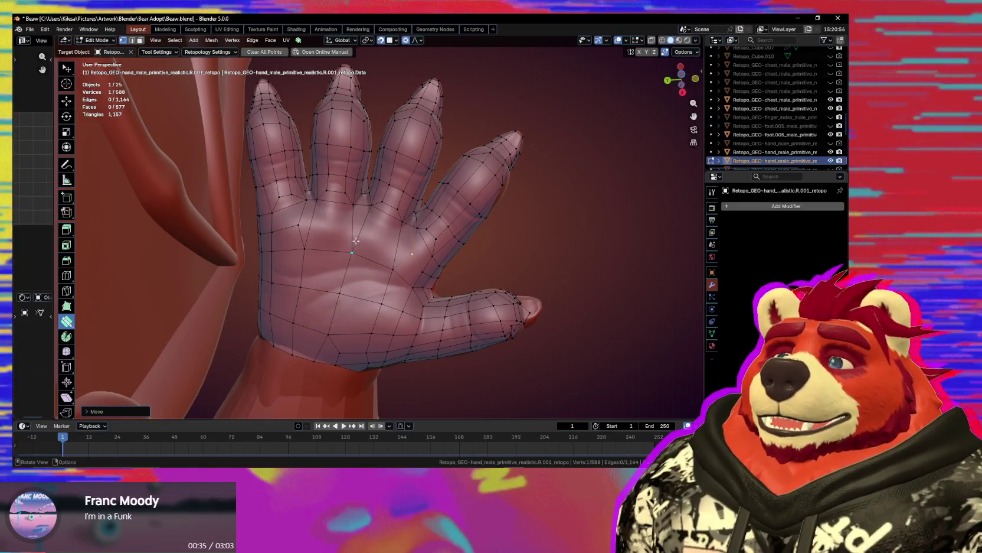
{"action": "middle_click_drag", "start_coordinate": [356, 238], "coordinate": [355, 260]}
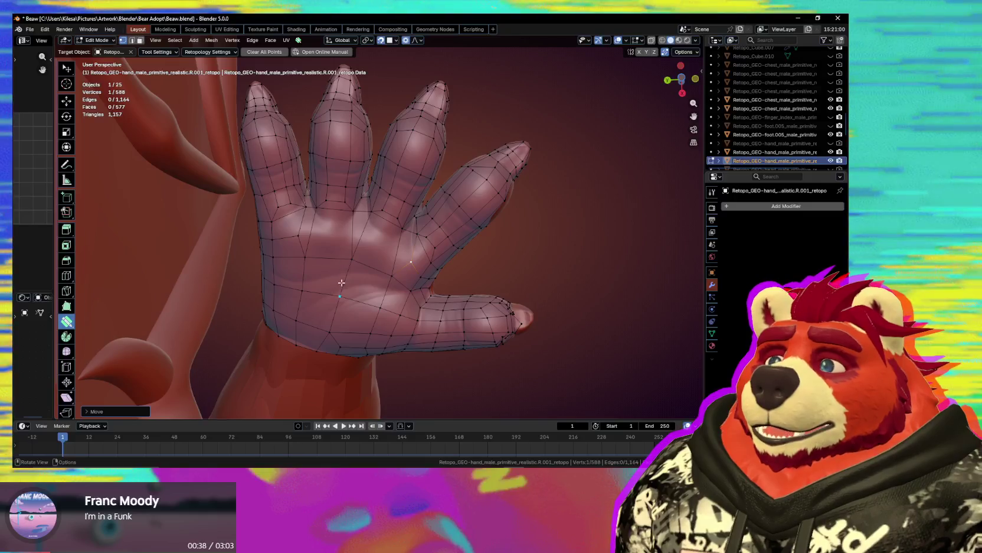
{"action": "middle_click_drag", "start_coordinate": [341, 285], "coordinate": [352, 297]}
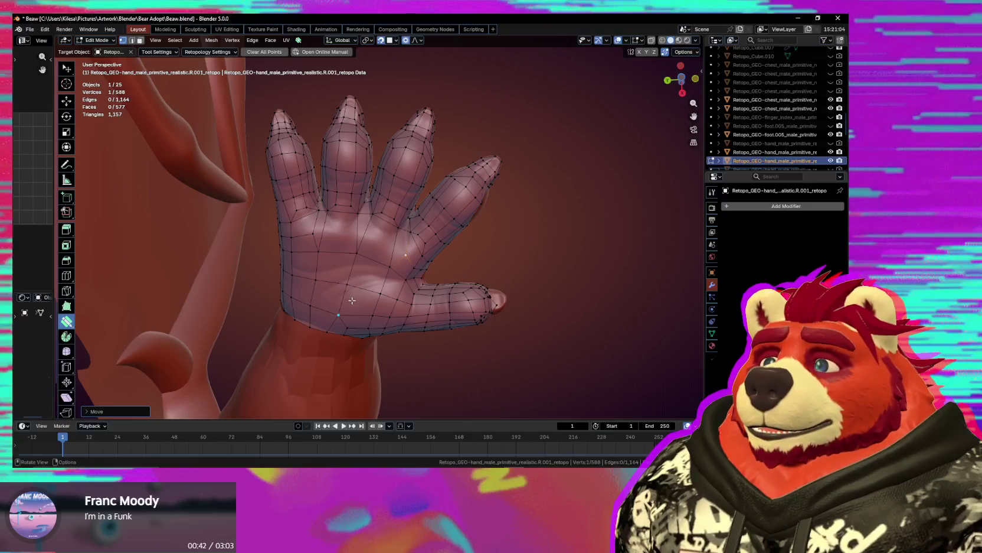
{"action": "key", "text": "ctrl+r"}
{"action": "key", "text": "Escape"}
{"action": "scroll", "coordinate": [340, 235], "scroll_direction": "up", "scroll_amount": 3}
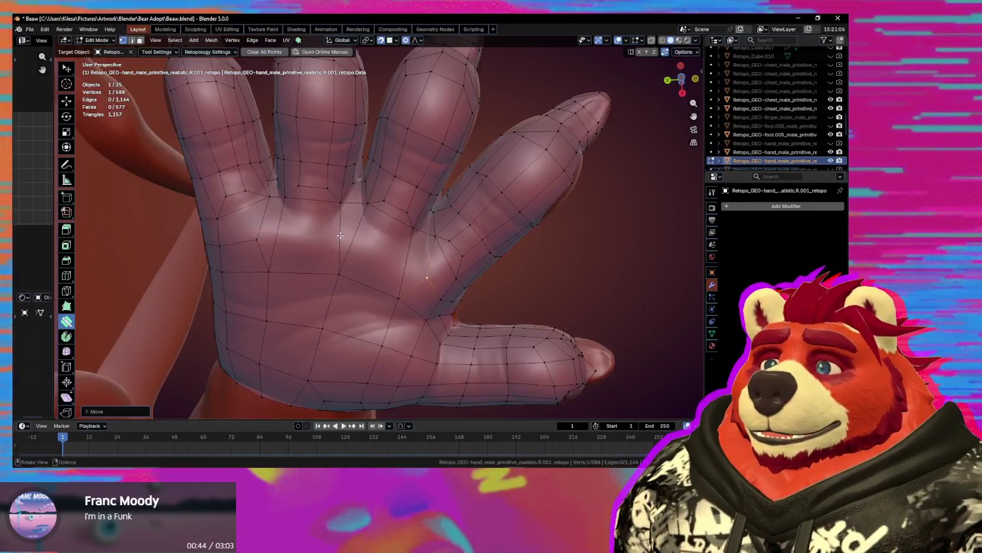
In edge select mode, select a vertical palm edge with the plain selection tool.
{"action": "key", "text": "2"}
{"action": "left_click", "coordinate": [339, 236]}
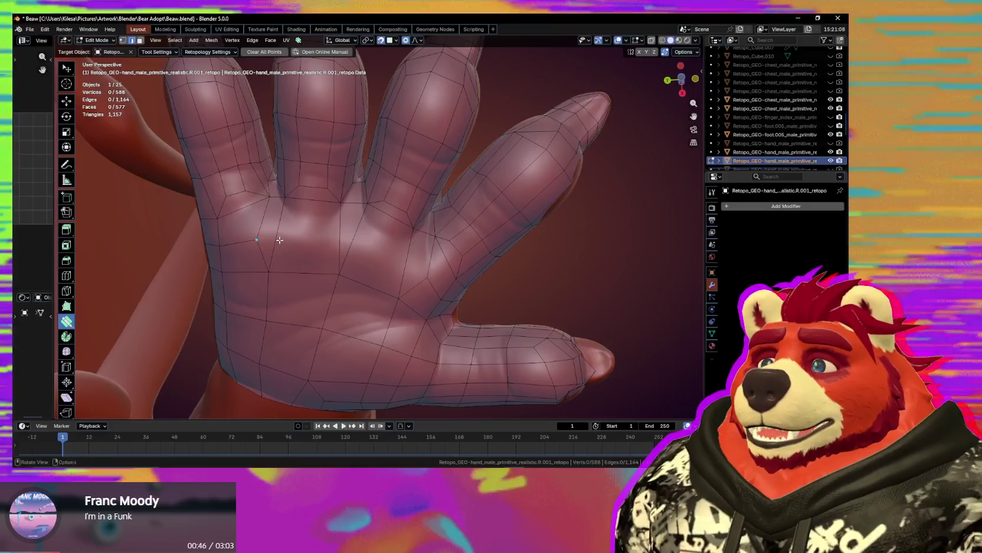
{"action": "key", "text": "w"}
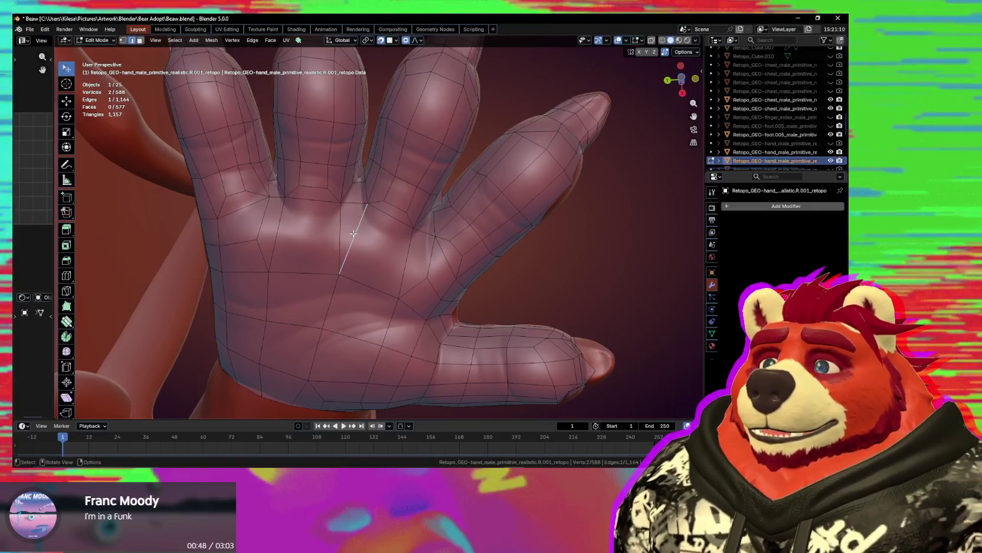
{"action": "middle_click_drag", "start_coordinate": [339, 250], "coordinate": [411, 227]}
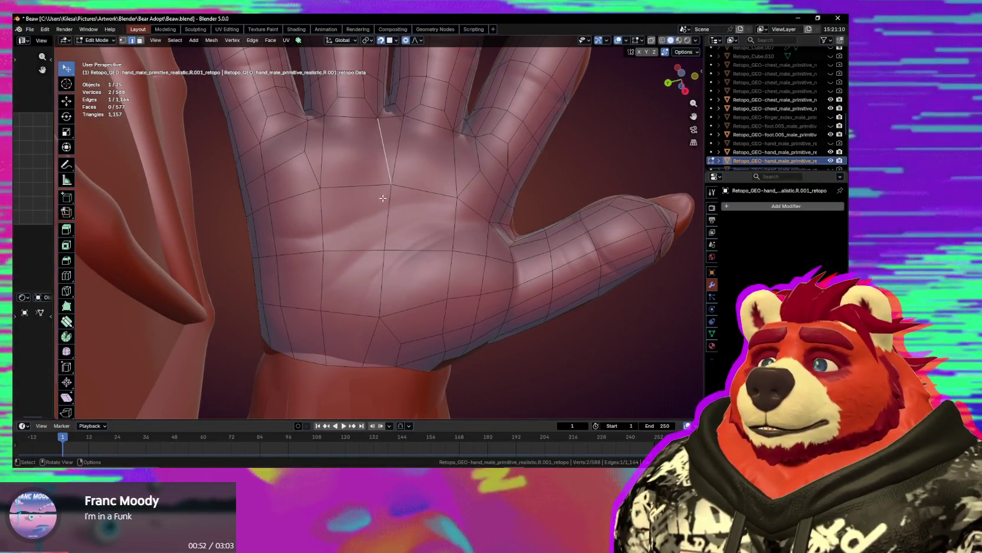
{"action": "mouse_move", "coordinate": [372, 185]}
{"action": "middle_mouse_down"}
{"action": "mouse_move", "coordinate": [422, 360]}
{"action": "mouse_move", "coordinate": [377, 189]}
{"action": "mouse_move", "coordinate": [405, 200]}
{"action": "middle_mouse_up"}
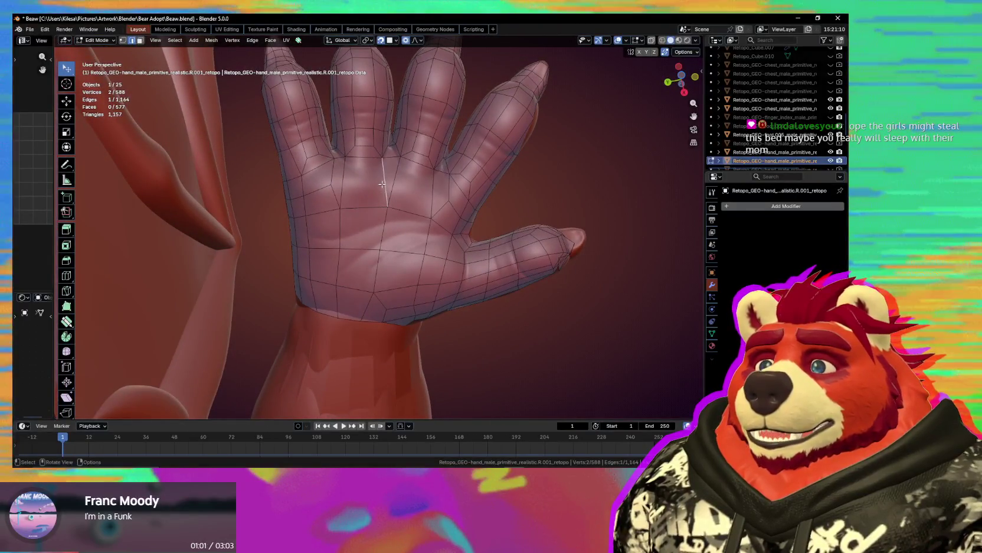
Cut a new edge loop across the palm and slide it into position.
{"action": "key", "text": "ctrl+r"}
{"action": "left_click", "coordinate": [372, 210]}
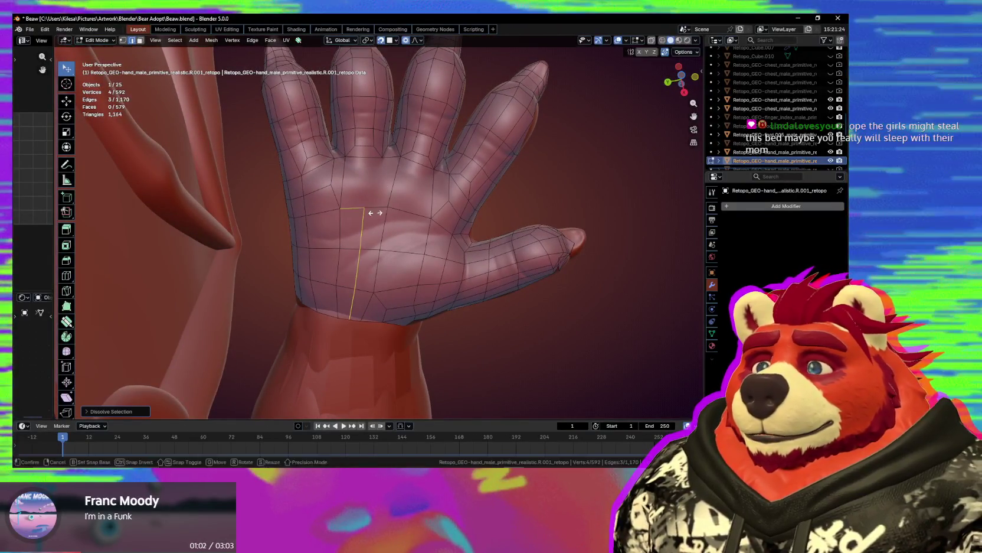
{"action": "left_click", "coordinate": [390, 212]}
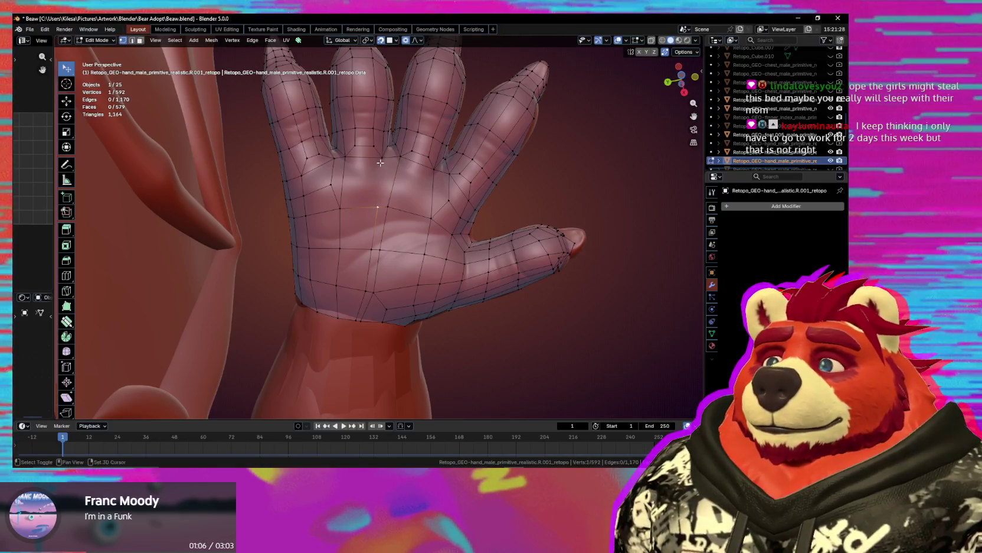
{"action": "key", "text": "q"}
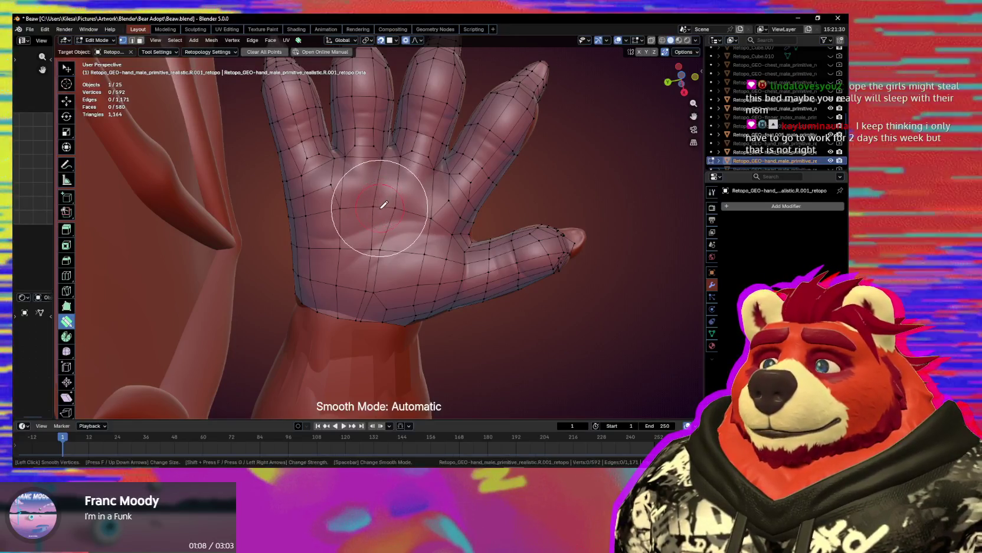
Cut another palm edge loop and scale it down slightly.
{"action": "middle_click_drag", "start_coordinate": [381, 209], "coordinate": [384, 223]}
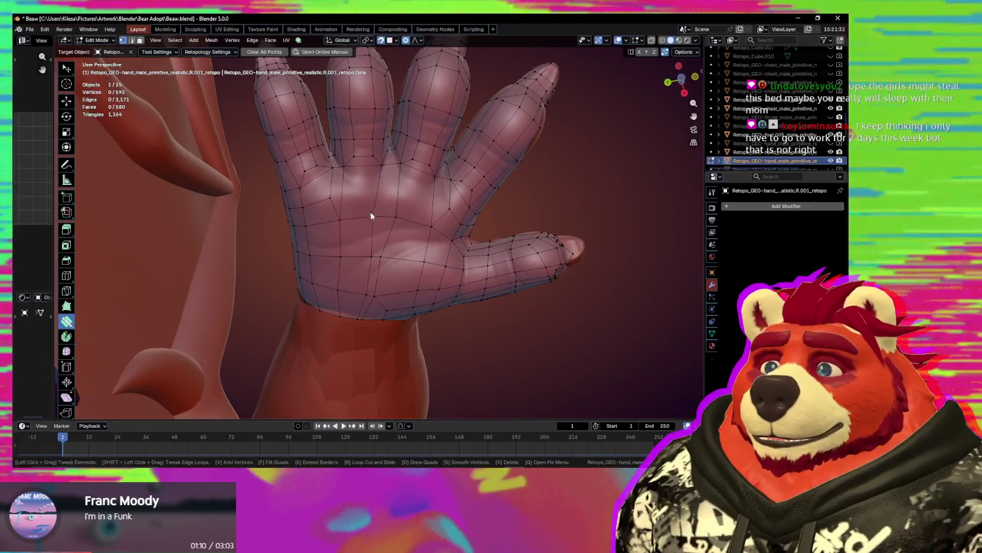
{"action": "left_click", "coordinate": [445, 206]}
{"action": "key", "text": "w"}
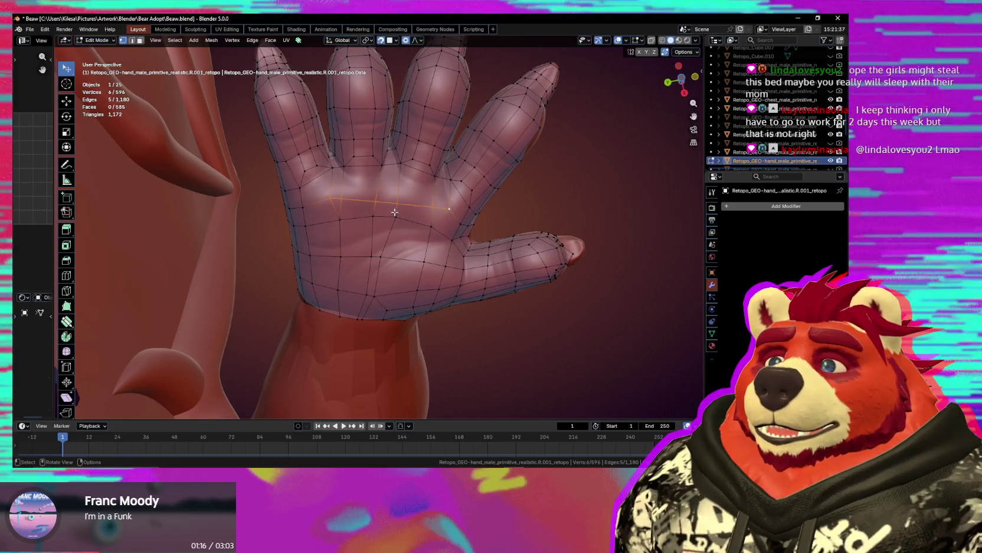
{"action": "left_click", "coordinate": [445, 208]}
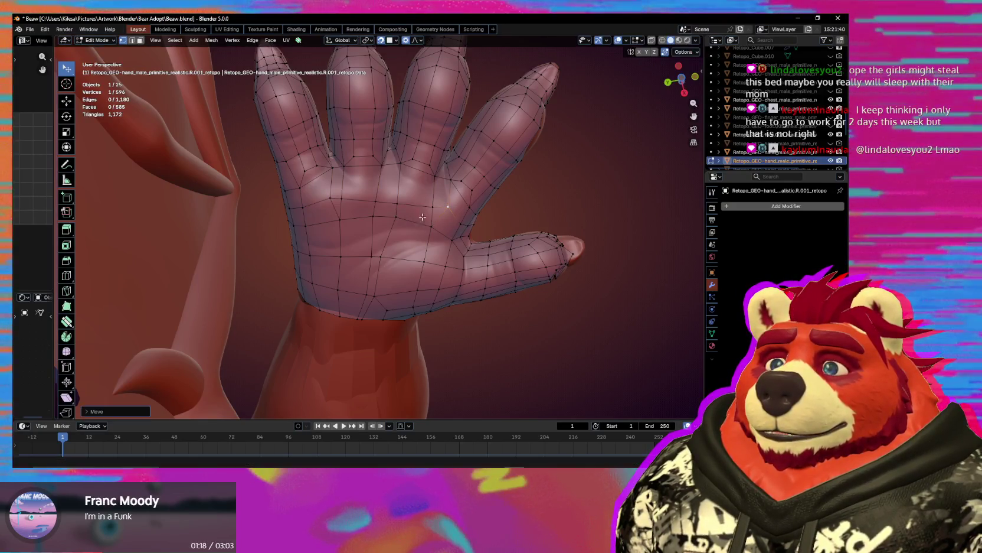
{"action": "key", "text": "ctrl+r"}
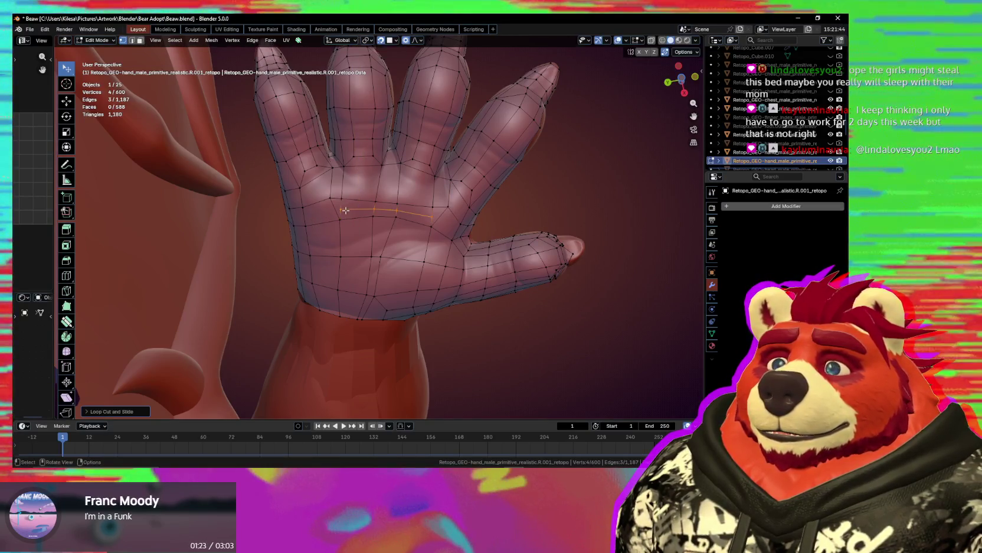
{"action": "key", "text": "s"}
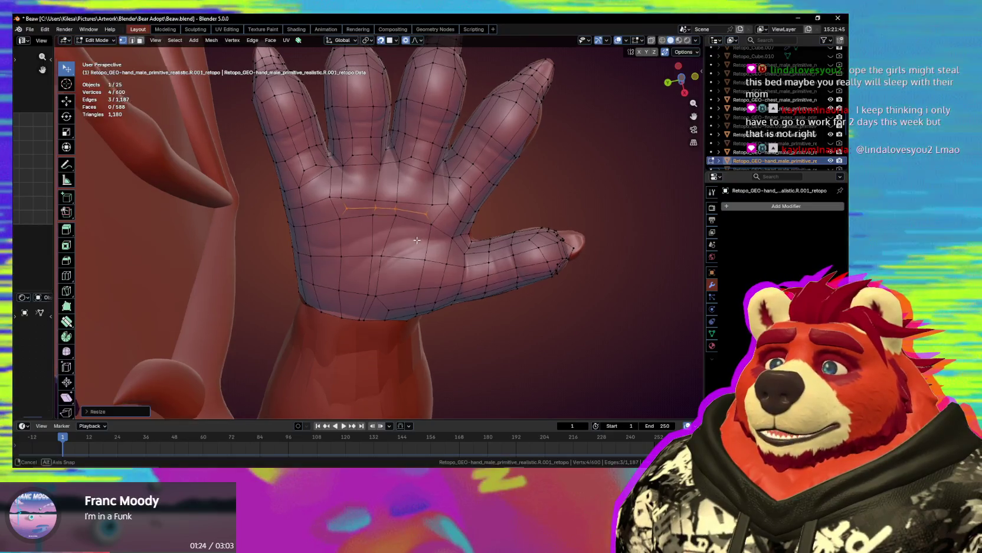
{"action": "left_click", "coordinate": [417, 241]}
{"action": "left_click", "coordinate": [66, 321]}
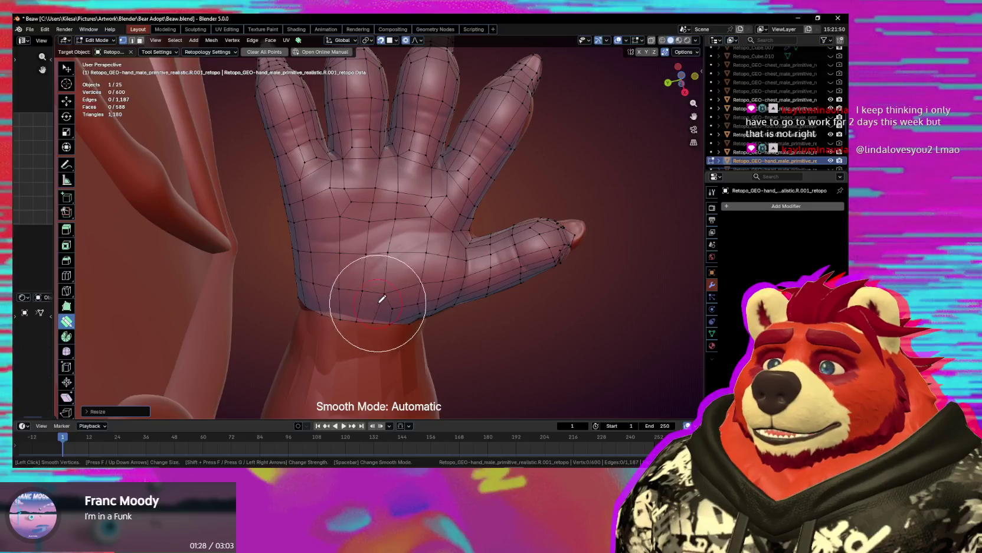
{"action": "mouse_move", "coordinate": [412, 254]}
{"action": "middle_mouse_down"}
{"action": "mouse_move", "coordinate": [408, 351]}
{"action": "mouse_move", "coordinate": [396, 337]}
{"action": "mouse_move", "coordinate": [418, 310]}
{"action": "mouse_move", "coordinate": [386, 242]}
{"action": "middle_mouse_up"}
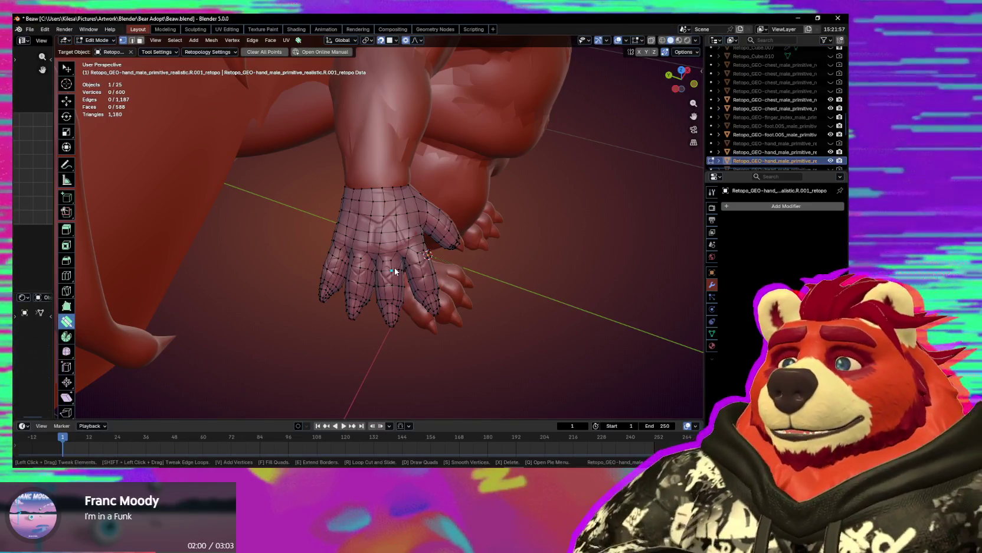
Zoom in on one fingertip and nudge a vertex onto the sculpt.
{"action": "middle_click_drag", "start_coordinate": [395, 269], "coordinate": [389, 242]}
{"action": "scroll", "coordinate": [389, 242], "scroll_direction": "up", "scroll_amount": 3}
{"action": "mouse_move", "coordinate": [408, 298]}
{"action": "middle_mouse_down"}
{"action": "mouse_move", "coordinate": [372, 273]}
{"action": "mouse_move", "coordinate": [340, 174]}
{"action": "middle_mouse_up"}
{"action": "scroll", "coordinate": [372, 273], "scroll_direction": "up", "scroll_amount": 3}
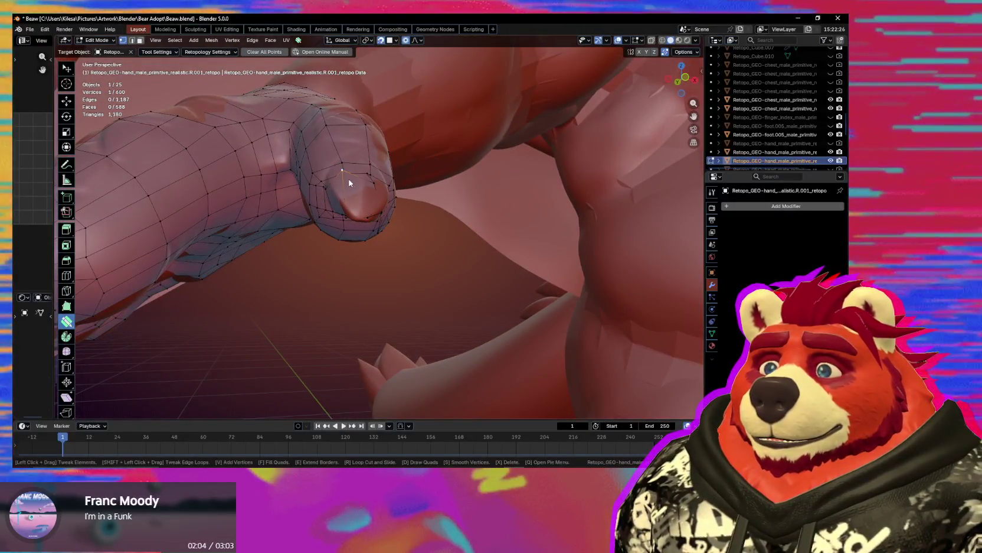
{"action": "left_click_drag", "start_coordinate": [349, 183], "coordinate": [346, 185]}
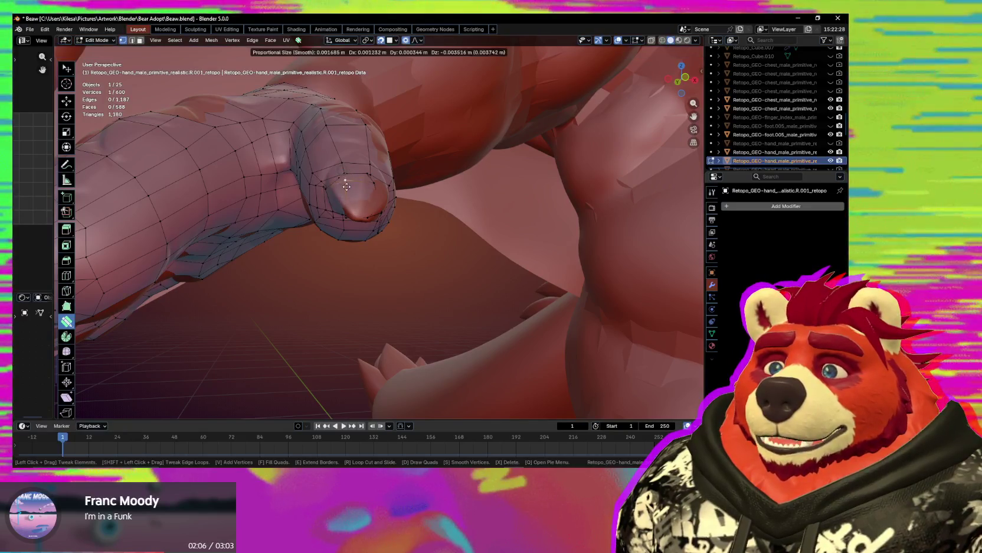
{"action": "middle_click_drag", "start_coordinate": [358, 214], "coordinate": [355, 205]}
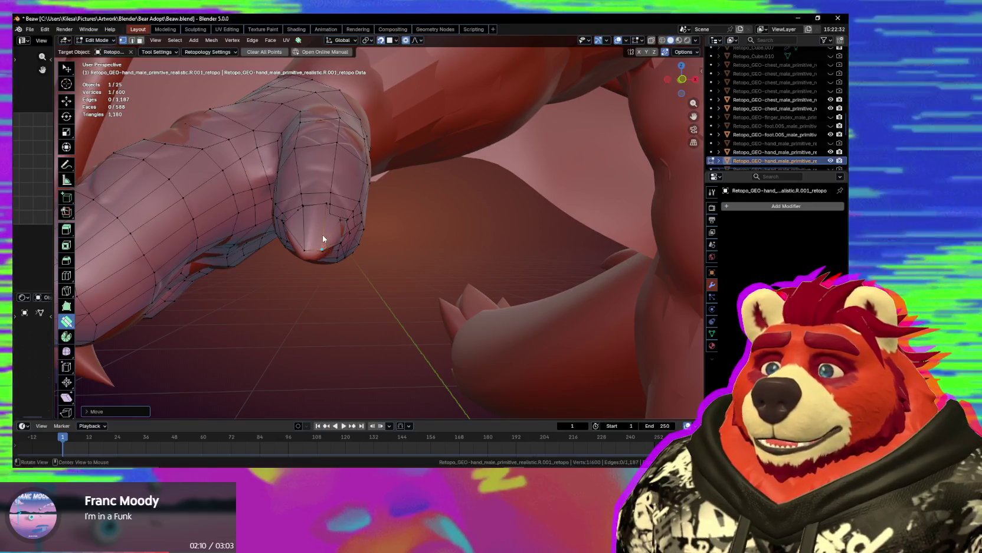
{"action": "middle_click_drag", "start_coordinate": [331, 237], "coordinate": [322, 226]}
{"action": "left_click_drag", "start_coordinate": [321, 227], "coordinate": [370, 235]}
{"action": "middle_click_drag", "start_coordinate": [369, 235], "coordinate": [348, 207]}
Pull the remaining fingertip vertices, including one under the tip, onto the fingertip surface.
{"action": "left_click_drag", "start_coordinate": [343, 182], "coordinate": [352, 223]}
{"action": "left_click_drag", "start_coordinate": [373, 176], "coordinate": [375, 228]}
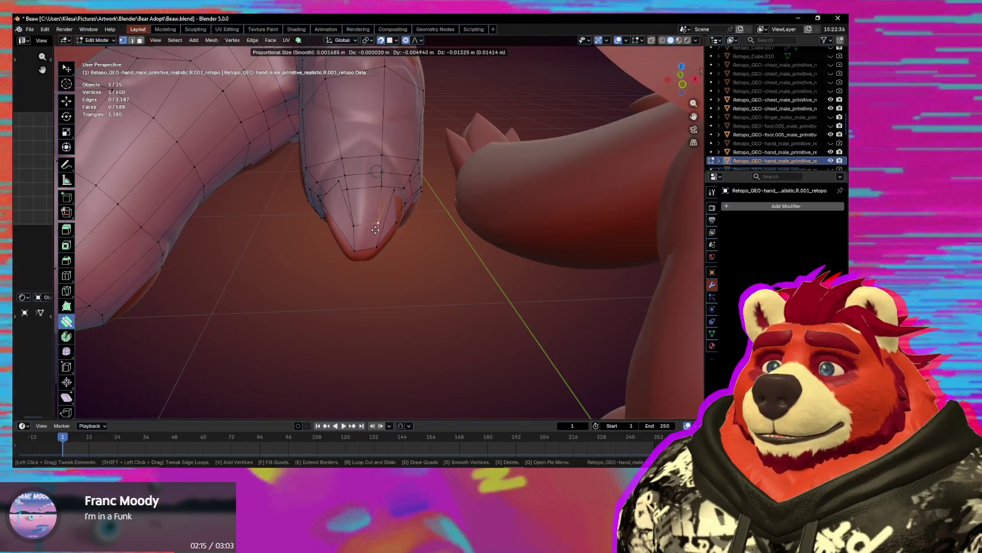
{"action": "left_click_drag", "start_coordinate": [338, 191], "coordinate": [342, 226]}
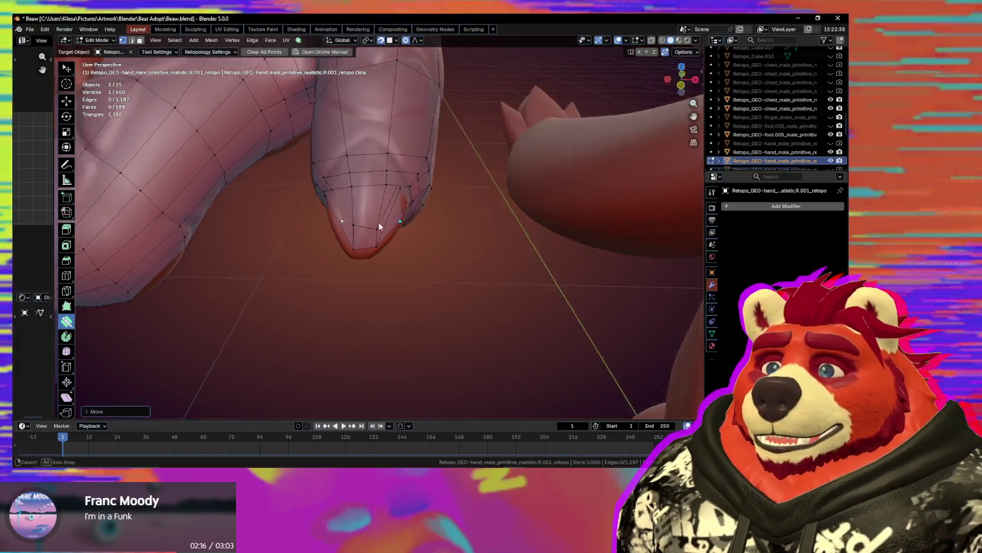
{"action": "middle_click_drag", "start_coordinate": [341, 226], "coordinate": [436, 216]}
{"action": "left_click_drag", "start_coordinate": [461, 214], "coordinate": [415, 246]}
{"action": "middle_click_drag", "start_coordinate": [415, 245], "coordinate": [429, 194]}
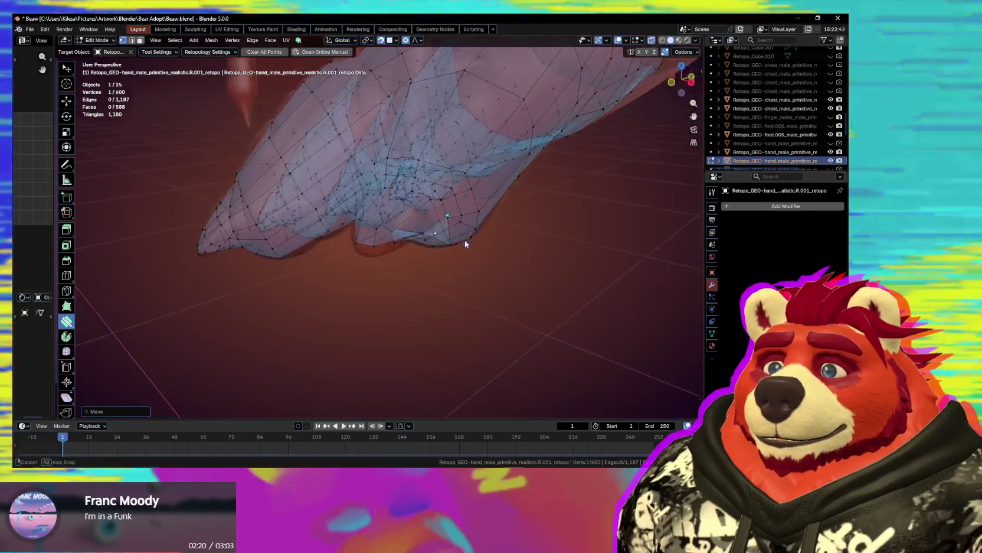
{"action": "left_click_drag", "start_coordinate": [430, 198], "coordinate": [410, 224]}
{"action": "mouse_move", "coordinate": [410, 225]}
{"action": "middle_mouse_down"}
{"action": "mouse_move", "coordinate": [422, 208]}
{"action": "mouse_move", "coordinate": [426, 218]}
{"action": "middle_mouse_up"}
{"action": "key", "text": "s"}
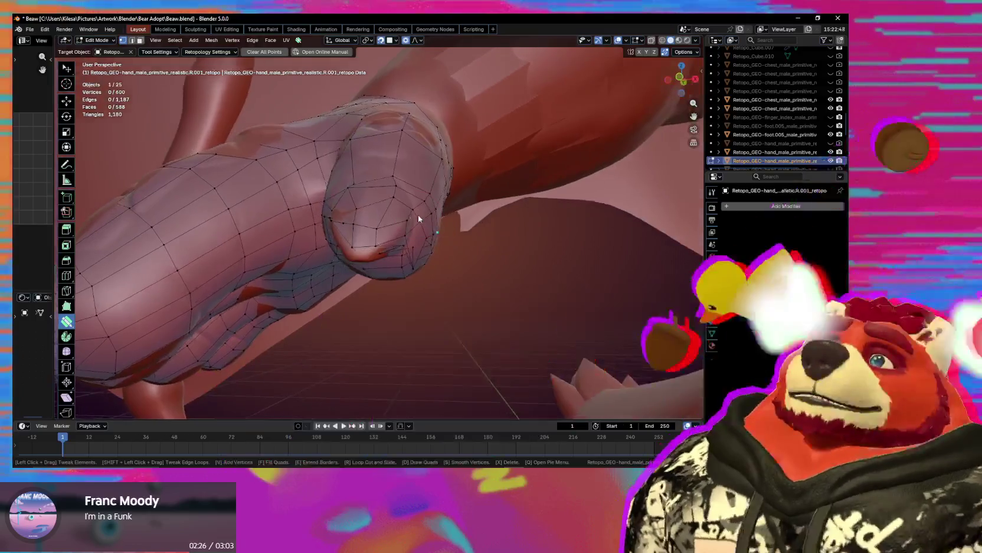
{"action": "key", "text": "Escape"}
{"action": "mouse_move", "coordinate": [364, 195]}
{"action": "middle_mouse_down"}
{"action": "mouse_move", "coordinate": [390, 216]}
{"action": "mouse_move", "coordinate": [342, 258]}
{"action": "mouse_move", "coordinate": [318, 217]}
{"action": "middle_mouse_up"}
Smooth the retopo vertices over the thumb with the smoothing brush.
{"action": "key", "text": "s"}
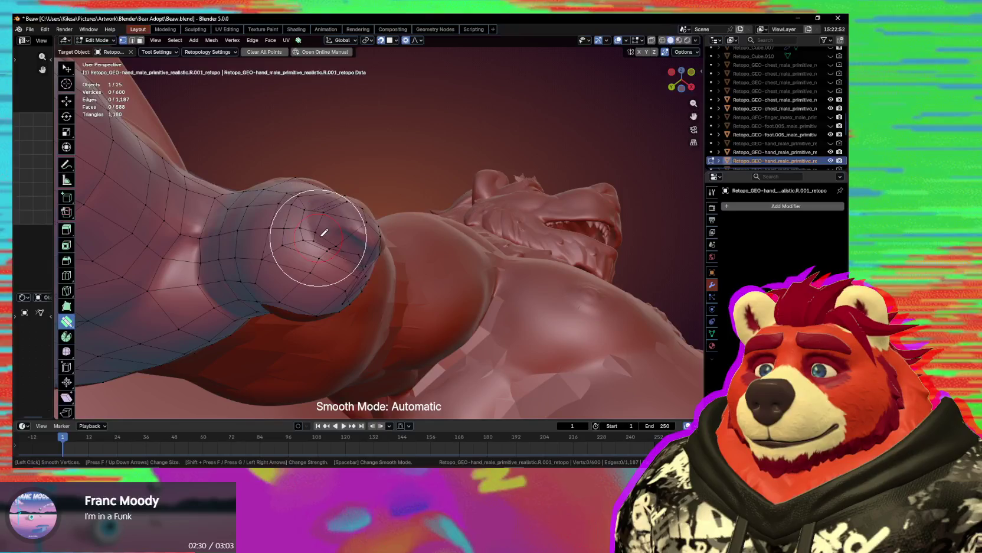
{"action": "middle_click_drag", "start_coordinate": [355, 255], "coordinate": [358, 234]}
{"action": "key", "text": "s"}
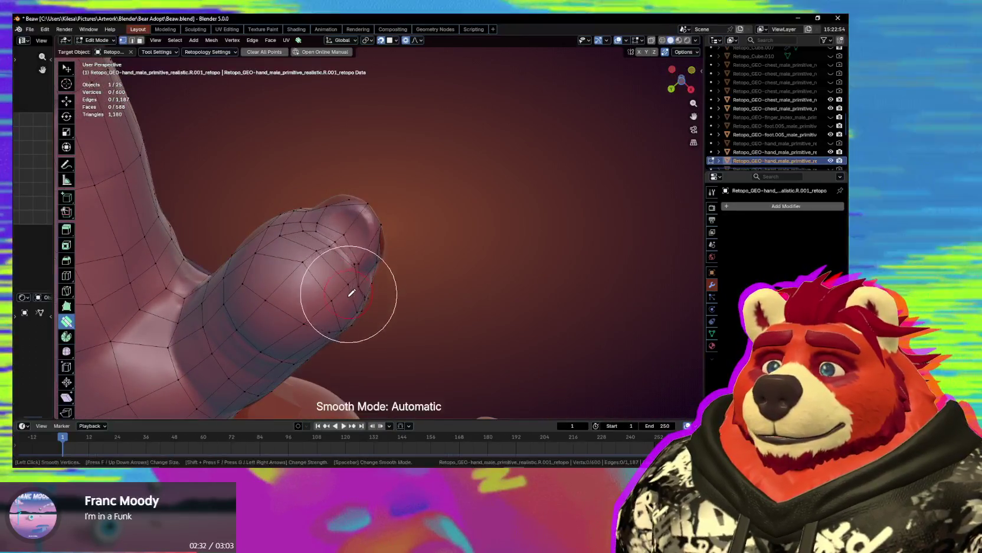
{"action": "key", "text": "Escape"}
{"action": "mouse_move", "coordinate": [341, 218]}
{"action": "middle_mouse_down"}
{"action": "mouse_move", "coordinate": [347, 265]}
{"action": "mouse_move", "coordinate": [330, 198]}
{"action": "mouse_move", "coordinate": [342, 228]}
{"action": "mouse_move", "coordinate": [308, 284]}
{"action": "mouse_move", "coordinate": [356, 269]}
{"action": "mouse_move", "coordinate": [368, 276]}
{"action": "middle_mouse_up"}
{"action": "left_click", "coordinate": [330, 198]}
{"action": "left_click", "coordinate": [334, 192]}
{"action": "key", "text": "Escape"}
Move the fingertip's tip vertex with proportional falloff down onto the sculpted finger.
{"action": "left_click_drag", "start_coordinate": [354, 245], "coordinate": [372, 248]}
{"action": "middle_click_drag", "start_coordinate": [379, 247], "coordinate": [390, 252]}
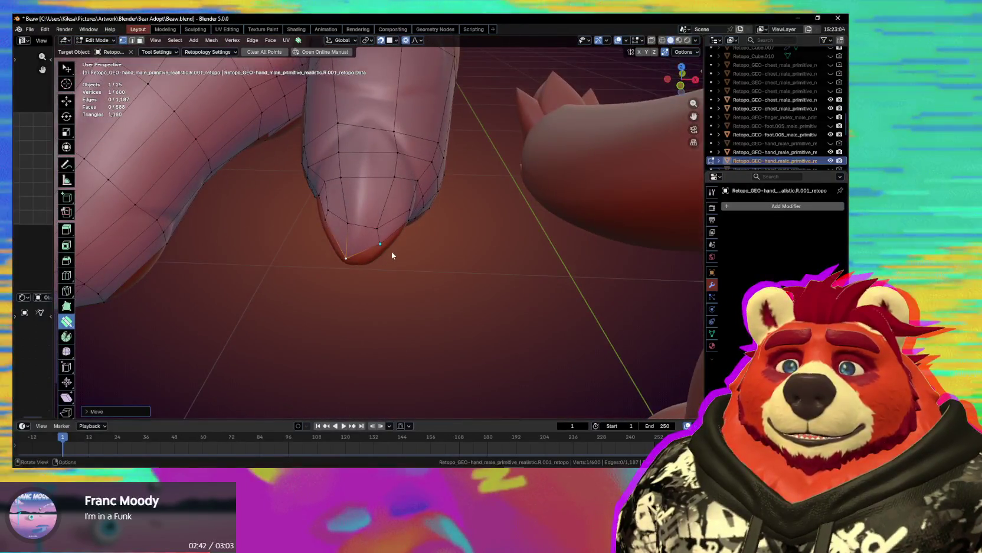
{"action": "mouse_move", "coordinate": [381, 244]}
{"action": "left_mouse_down"}
{"action": "mouse_move", "coordinate": [373, 260]}
{"action": "mouse_move", "coordinate": [363, 241]}
{"action": "left_mouse_up"}
{"action": "middle_click_drag", "start_coordinate": [374, 242], "coordinate": [326, 221]}
{"action": "left_click_drag", "start_coordinate": [335, 238], "coordinate": [354, 248]}
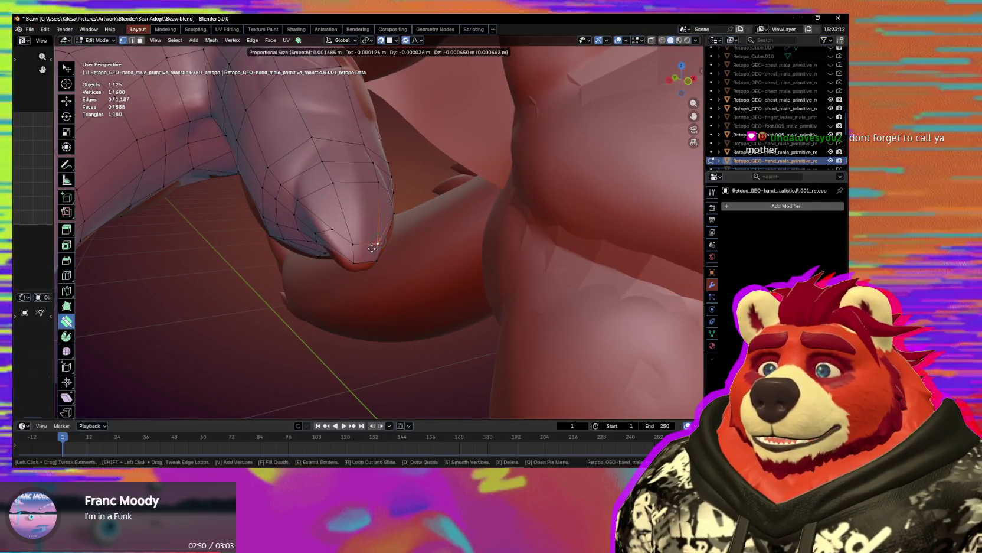
{"action": "middle_click_drag", "start_coordinate": [368, 261], "coordinate": [378, 236]}
{"action": "left_click_drag", "start_coordinate": [374, 248], "coordinate": [366, 254]}
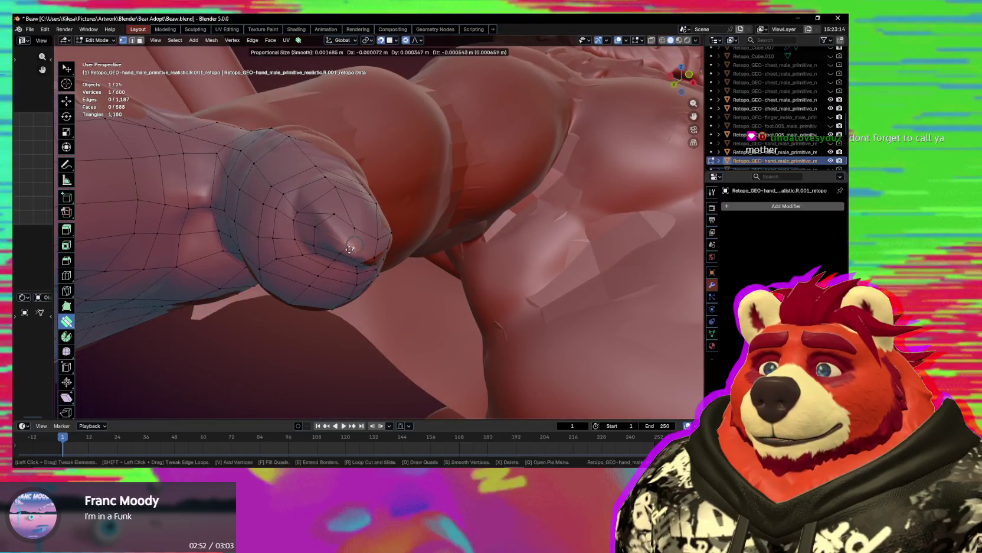
Refine the tip vertex position from side and underside angles.
{"action": "middle_click_drag", "start_coordinate": [366, 254], "coordinate": [365, 252]}
{"action": "left_click_drag", "start_coordinate": [365, 253], "coordinate": [365, 253]}
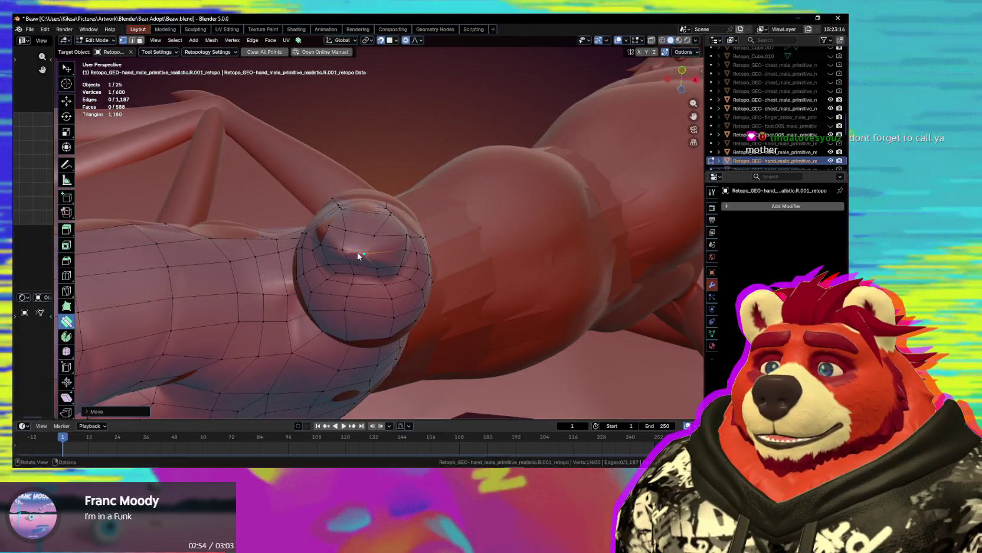
{"action": "middle_click_drag", "start_coordinate": [365, 253], "coordinate": [333, 224]}
{"action": "left_click_drag", "start_coordinate": [333, 228], "coordinate": [350, 247]}
{"action": "middle_click_drag", "start_coordinate": [350, 247], "coordinate": [293, 205]}
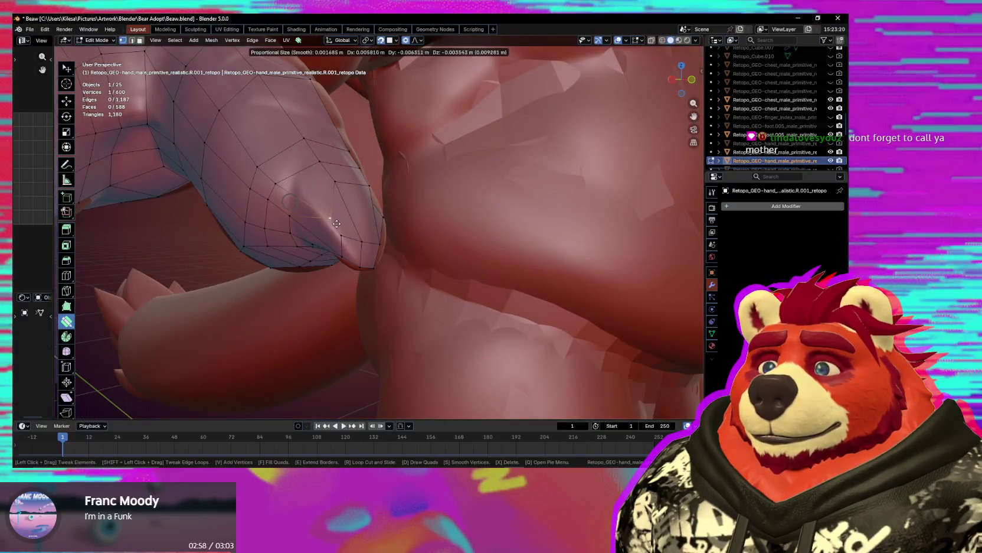
{"action": "left_click_drag", "start_coordinate": [336, 222], "coordinate": [333, 230]}
{"action": "middle_click_drag", "start_coordinate": [332, 230], "coordinate": [358, 190]}
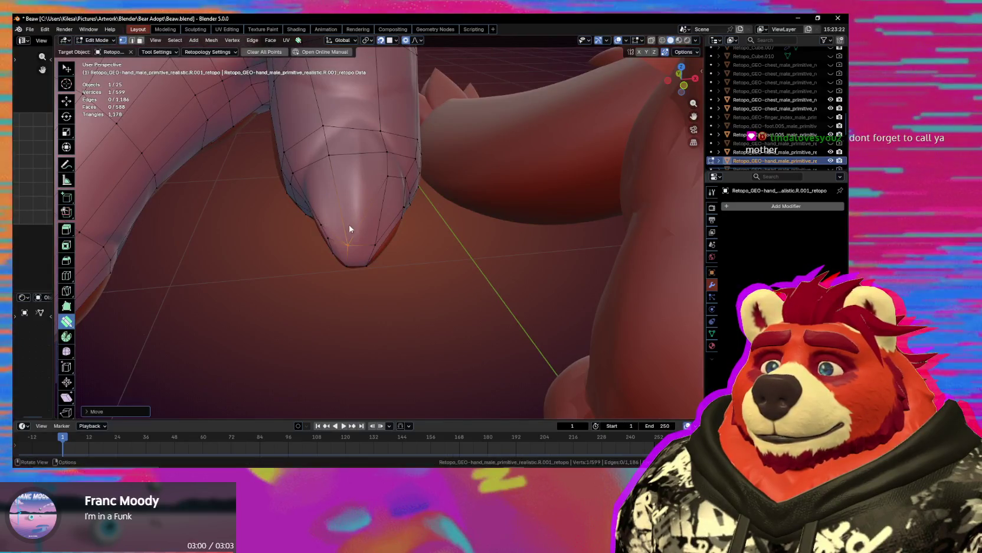
Add a new vertex at the fingertip and pull the surrounding edges into place.
{"action": "left_click", "coordinate": [335, 180], "text": "ctrl"}
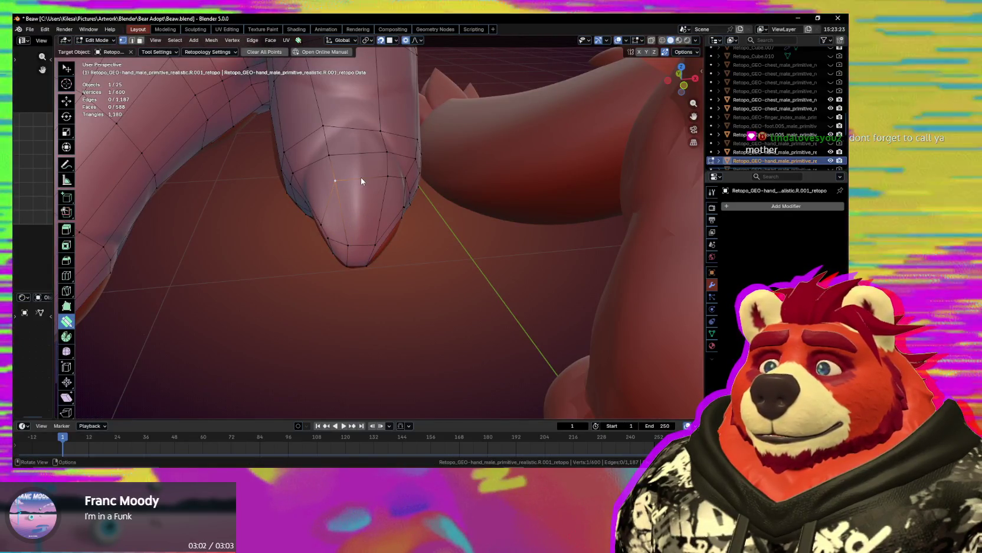
{"action": "mouse_move", "coordinate": [362, 180]}
{"action": "left_mouse_down"}
{"action": "mouse_move", "coordinate": [363, 222]}
{"action": "mouse_move", "coordinate": [378, 219]}
{"action": "left_mouse_up"}
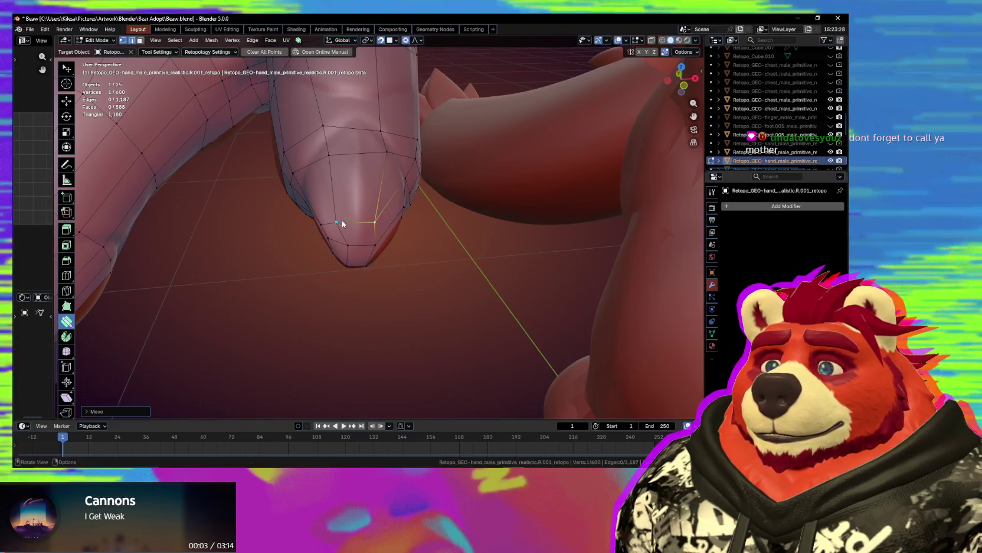
{"action": "middle_click_drag", "start_coordinate": [340, 219], "coordinate": [424, 209]}
{"action": "left_click_drag", "start_coordinate": [415, 211], "coordinate": [401, 234]}
{"action": "mouse_move", "coordinate": [401, 234]}
{"action": "middle_mouse_down"}
{"action": "mouse_move", "coordinate": [421, 227]}
{"action": "mouse_move", "coordinate": [378, 187]}
{"action": "mouse_move", "coordinate": [383, 239]}
{"action": "middle_mouse_up"}
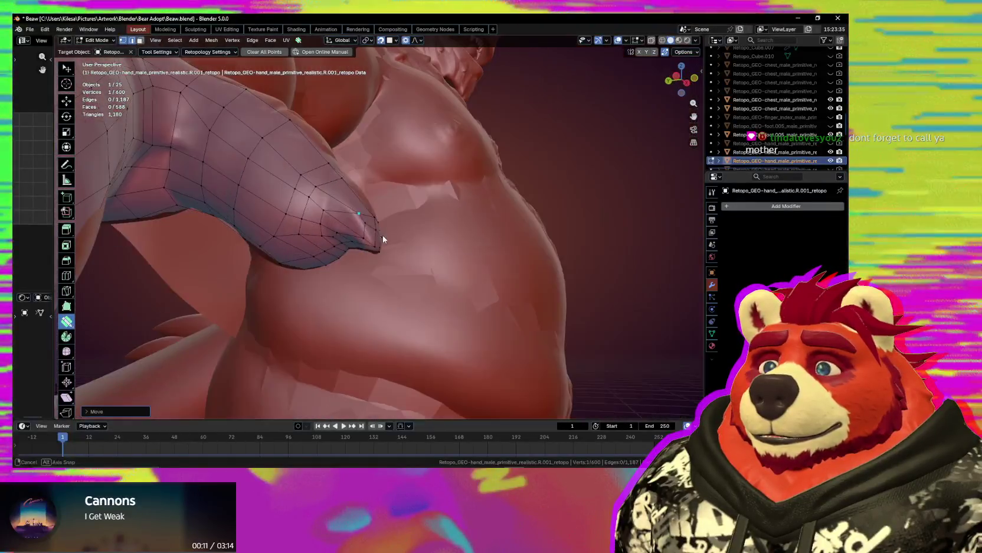
{"action": "left_click", "coordinate": [316, 194], "text": "shift"}
{"action": "mouse_move", "coordinate": [318, 190]}
{"action": "middle_mouse_down"}
{"action": "mouse_move", "coordinate": [322, 177]}
{"action": "mouse_move", "coordinate": [350, 212]}
{"action": "mouse_move", "coordinate": [326, 233]}
{"action": "mouse_move", "coordinate": [346, 231]}
{"action": "middle_mouse_up"}
{"action": "mouse_move", "coordinate": [346, 230]}
{"action": "left_mouse_down"}
{"action": "mouse_move", "coordinate": [354, 220]}
{"action": "mouse_move", "coordinate": [318, 221]}
{"action": "mouse_move", "coordinate": [326, 208]}
{"action": "left_mouse_up"}
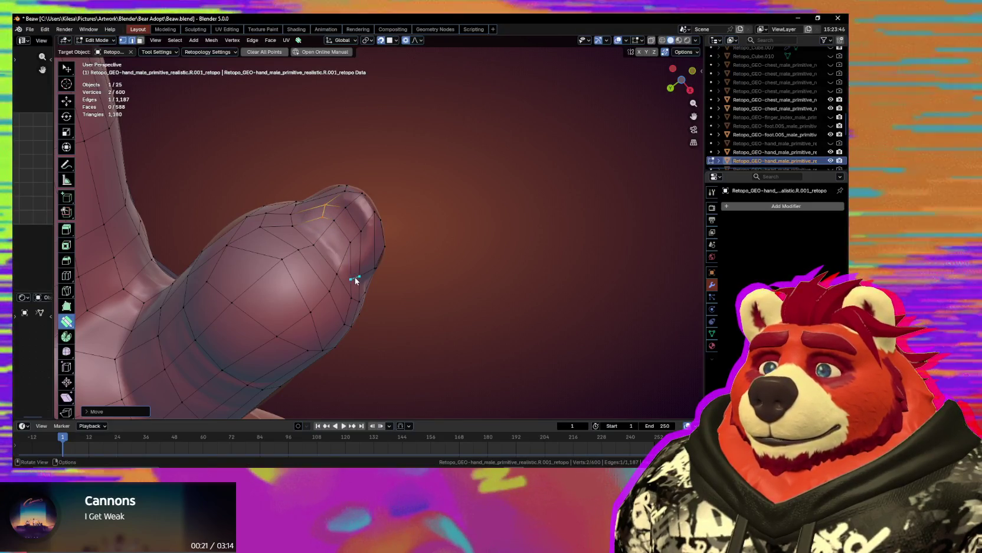
Reposition the thumb-tip vertices to fit the sculpted surface.
{"action": "left_click_drag", "start_coordinate": [358, 254], "coordinate": [344, 261]}
{"action": "mouse_move", "coordinate": [344, 261]}
{"action": "middle_mouse_down"}
{"action": "mouse_move", "coordinate": [342, 280]}
{"action": "mouse_move", "coordinate": [353, 219]}
{"action": "middle_mouse_up"}
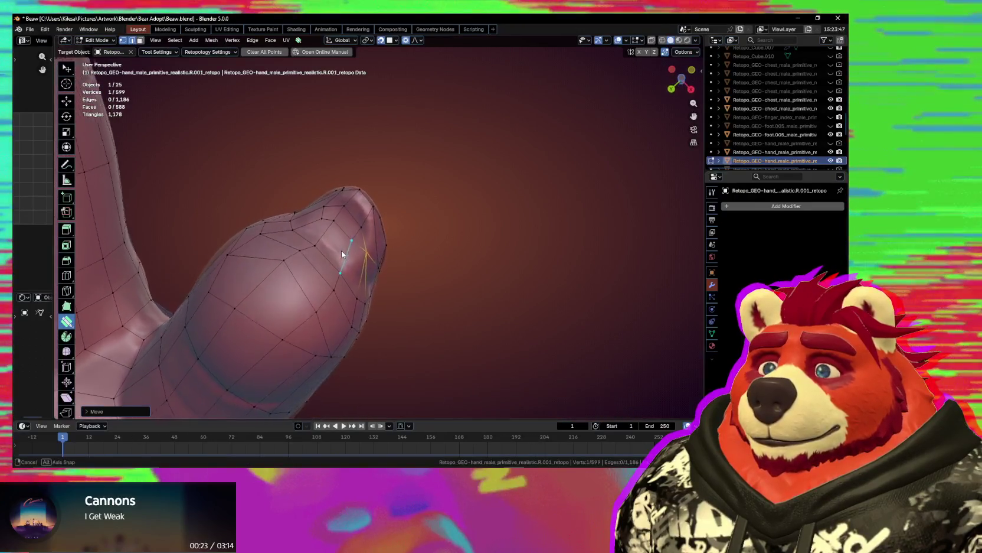
{"action": "left_click_drag", "start_coordinate": [357, 205], "coordinate": [357, 206]}
{"action": "mouse_move", "coordinate": [357, 206]}
{"action": "middle_mouse_down"}
{"action": "mouse_move", "coordinate": [328, 278]}
{"action": "mouse_move", "coordinate": [334, 210]}
{"action": "middle_mouse_up"}
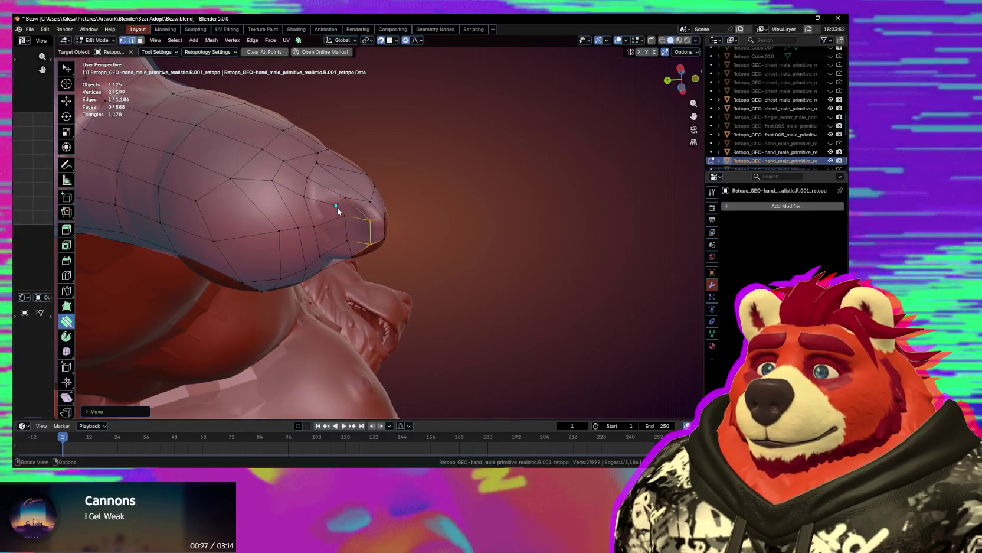
{"action": "left_click_drag", "start_coordinate": [342, 209], "coordinate": [313, 199]}
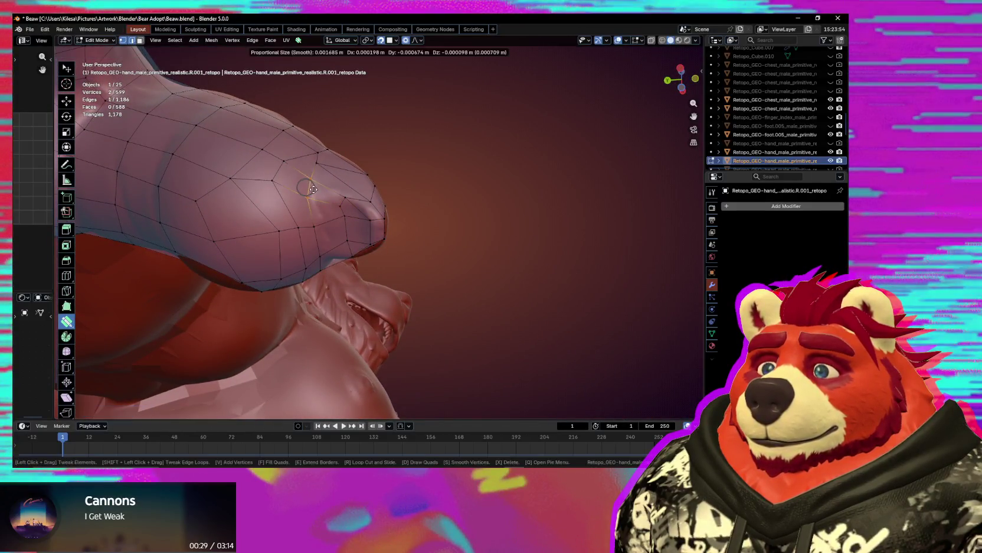
{"action": "left_click_drag", "start_coordinate": [319, 232], "coordinate": [317, 253]}
{"action": "middle_click_drag", "start_coordinate": [316, 252], "coordinate": [279, 228]}
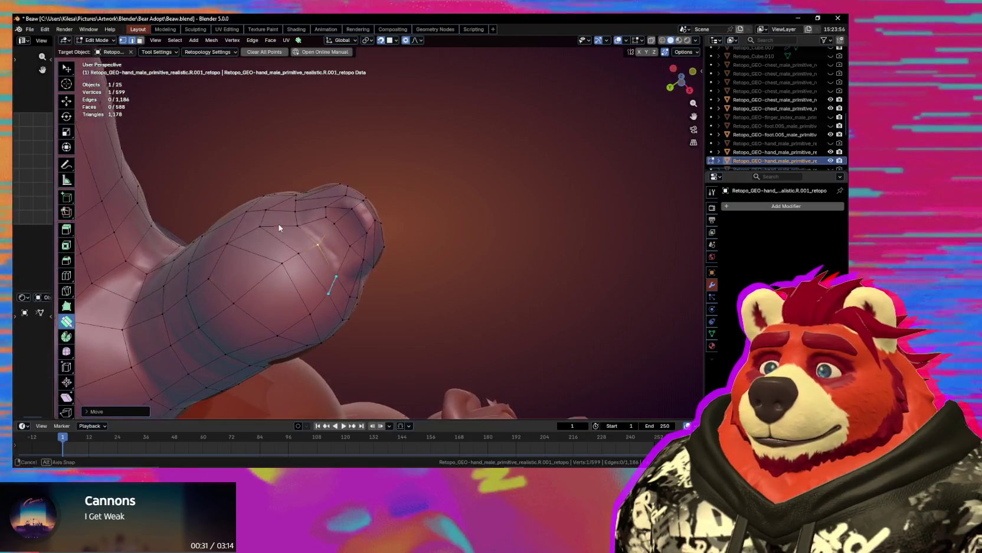
{"action": "left_click_drag", "start_coordinate": [335, 267], "coordinate": [340, 265]}
{"action": "mouse_move", "coordinate": [340, 265]}
{"action": "middle_mouse_down"}
{"action": "mouse_move", "coordinate": [334, 325]}
{"action": "mouse_move", "coordinate": [338, 307]}
{"action": "mouse_move", "coordinate": [307, 274]}
{"action": "middle_mouse_up"}
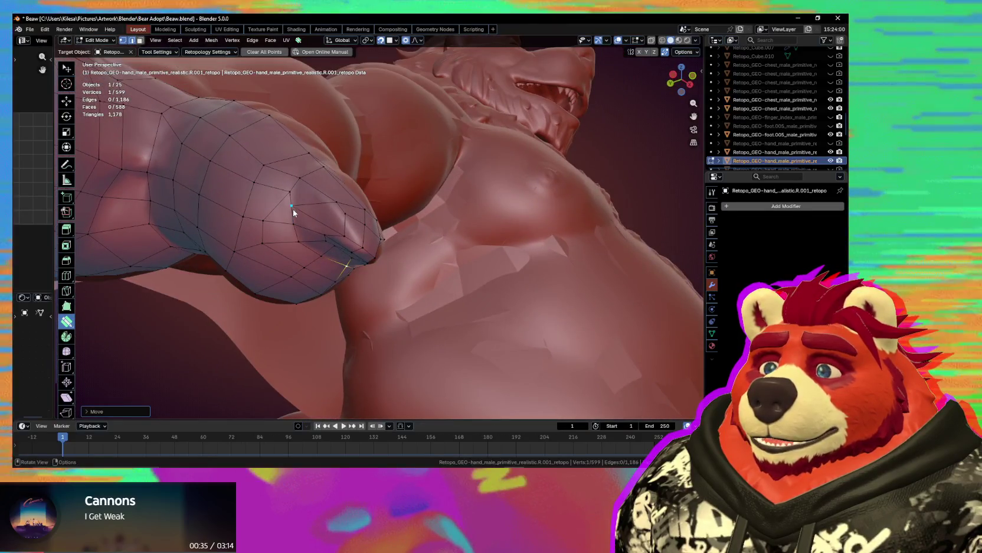
{"action": "middle_click_drag", "start_coordinate": [322, 222], "coordinate": [309, 219]}
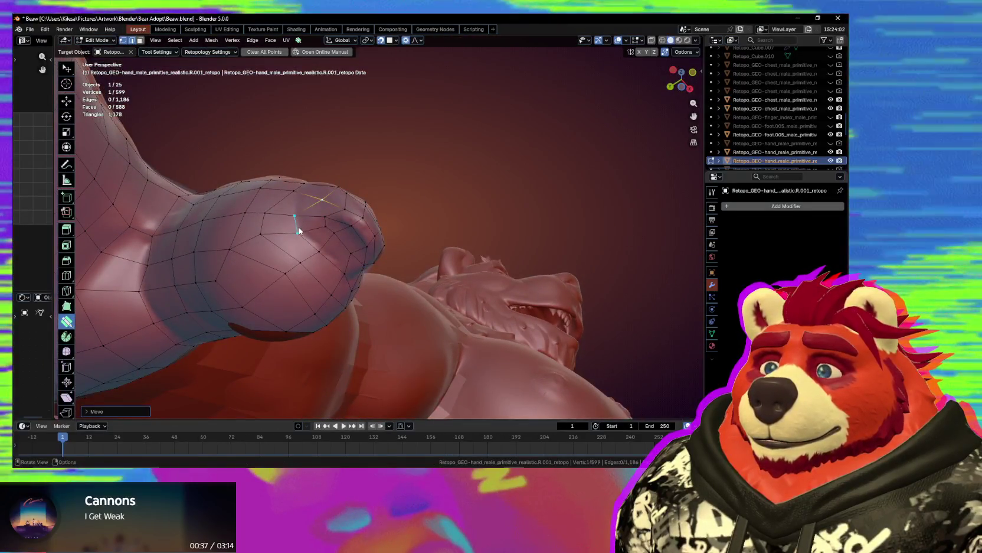
Try adding an edge-linked vertex near the thumb tip, undo it, and nudge a fingertip vertex to fit.
{"action": "left_click", "coordinate": [319, 251], "text": "ctrl"}
{"action": "left_click_drag", "start_coordinate": [328, 264], "coordinate": [319, 248]}
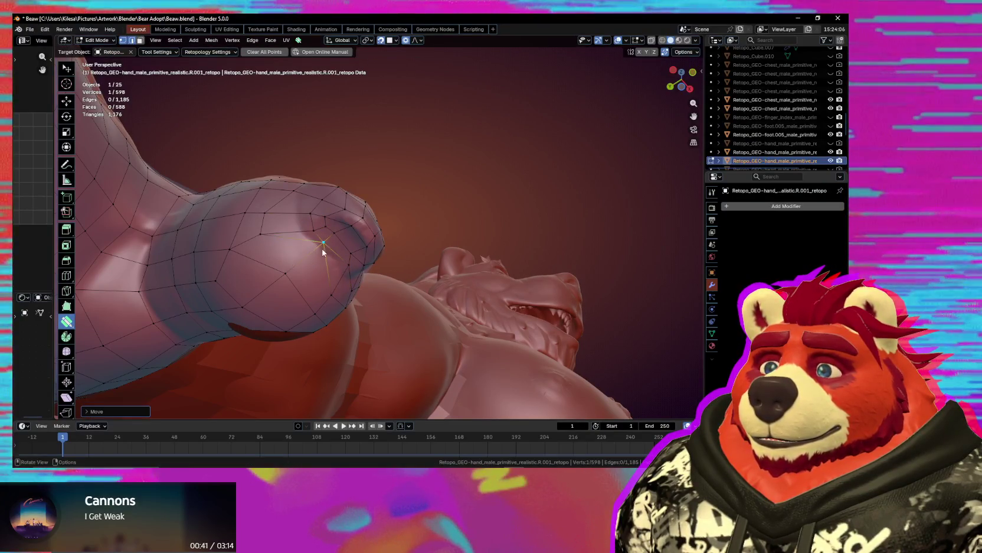
{"action": "middle_click_drag", "start_coordinate": [323, 252], "coordinate": [324, 248]}
{"action": "left_click", "coordinate": [340, 225], "text": "ctrl"}
{"action": "left_click_drag", "start_coordinate": [340, 224], "coordinate": [353, 237]}
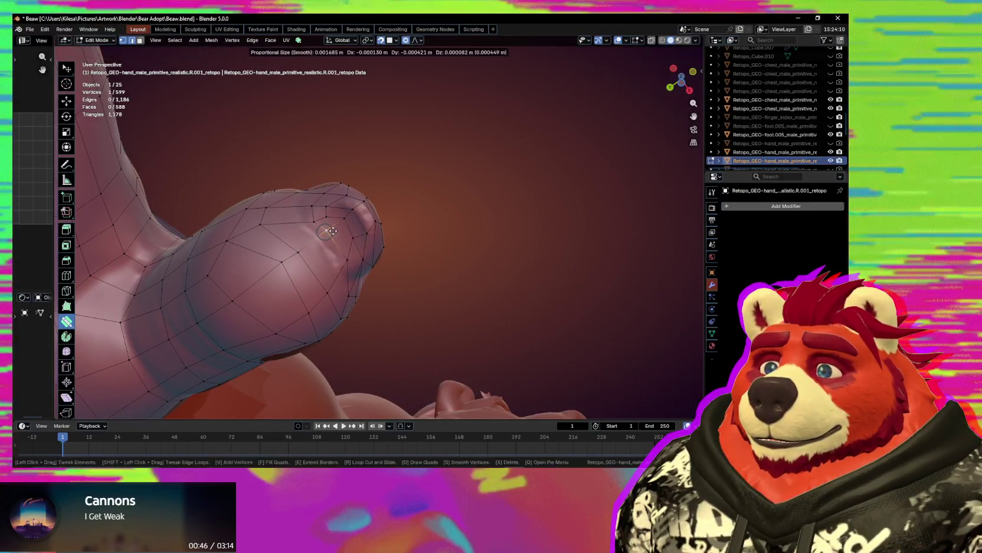
{"action": "left_click_drag", "start_coordinate": [333, 231], "coordinate": [348, 247]}
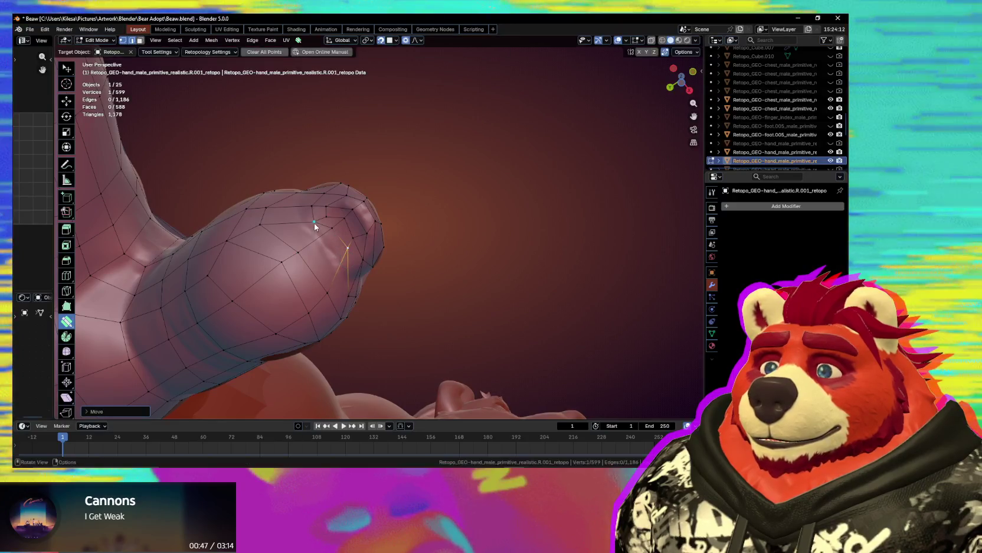
{"action": "key", "text": "ctrl+z"}
{"action": "key", "text": "ctrl+z"}
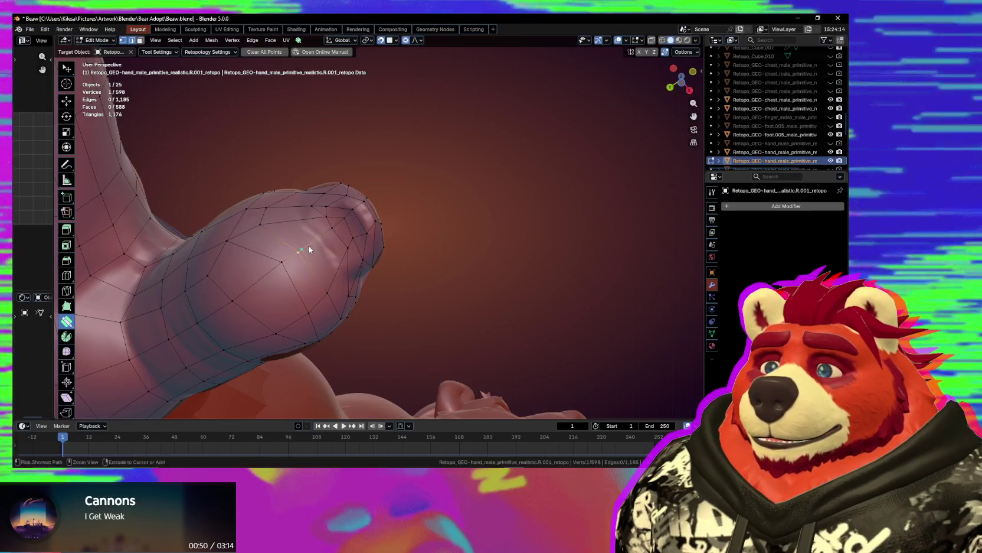
{"action": "mouse_move", "coordinate": [325, 273]}
{"action": "left_mouse_down"}
{"action": "mouse_move", "coordinate": [331, 255]}
{"action": "mouse_move", "coordinate": [332, 290]}
{"action": "mouse_move", "coordinate": [338, 262]}
{"action": "left_mouse_up"}
{"action": "mouse_move", "coordinate": [338, 262]}
{"action": "middle_mouse_down"}
{"action": "mouse_move", "coordinate": [444, 232]}
{"action": "mouse_move", "coordinate": [417, 234]}
{"action": "mouse_move", "coordinate": [394, 262]}
{"action": "middle_mouse_up"}
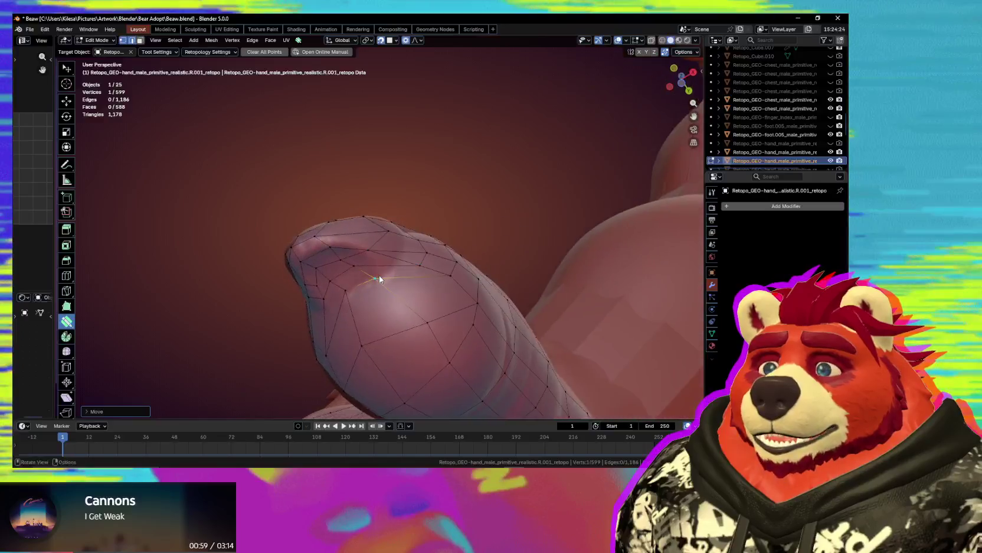
{"action": "key", "text": "w"}
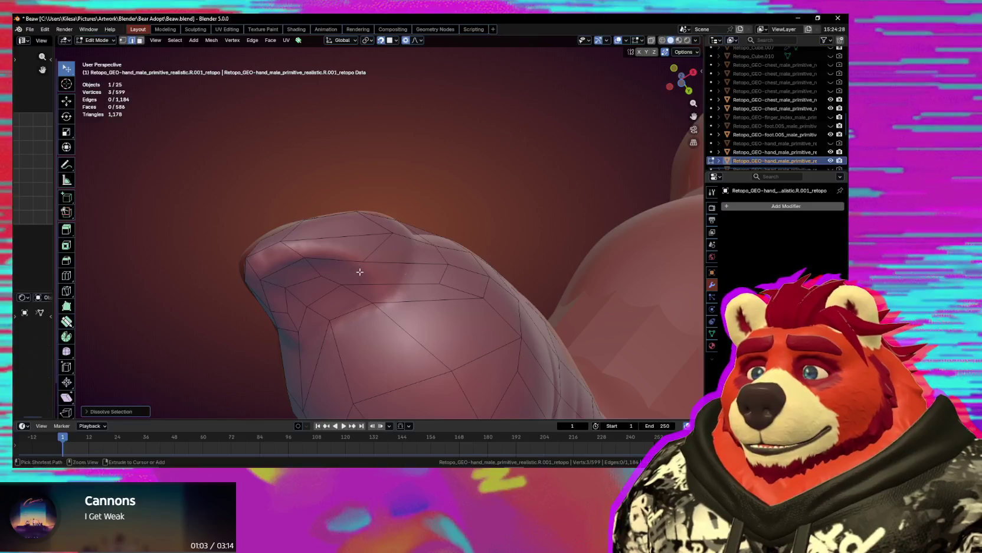
Cut a new three-point edge across the fingertip faces with the Knife.
{"action": "left_click_drag", "start_coordinate": [363, 254], "coordinate": [387, 250]}
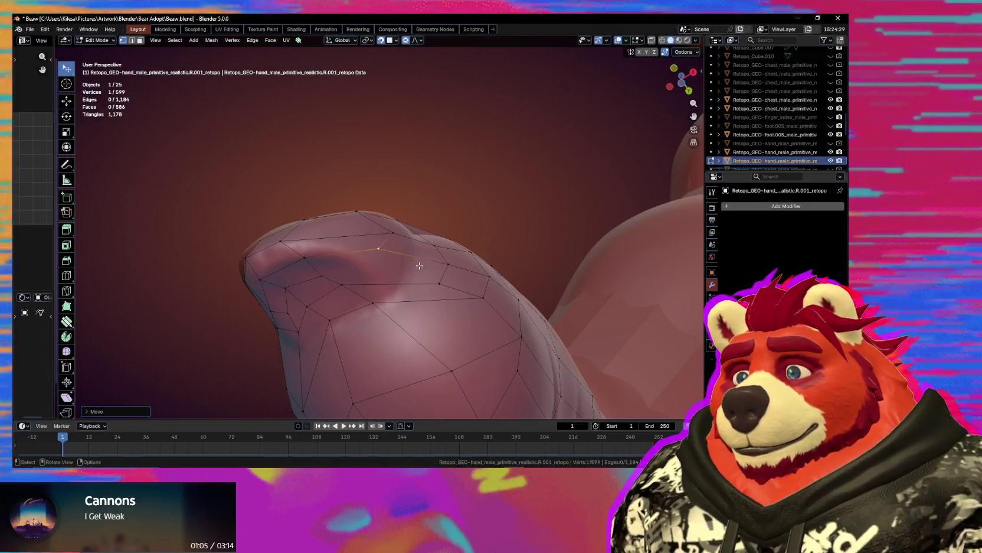
{"action": "key", "text": "k"}
{"action": "left_click", "coordinate": [439, 284]}
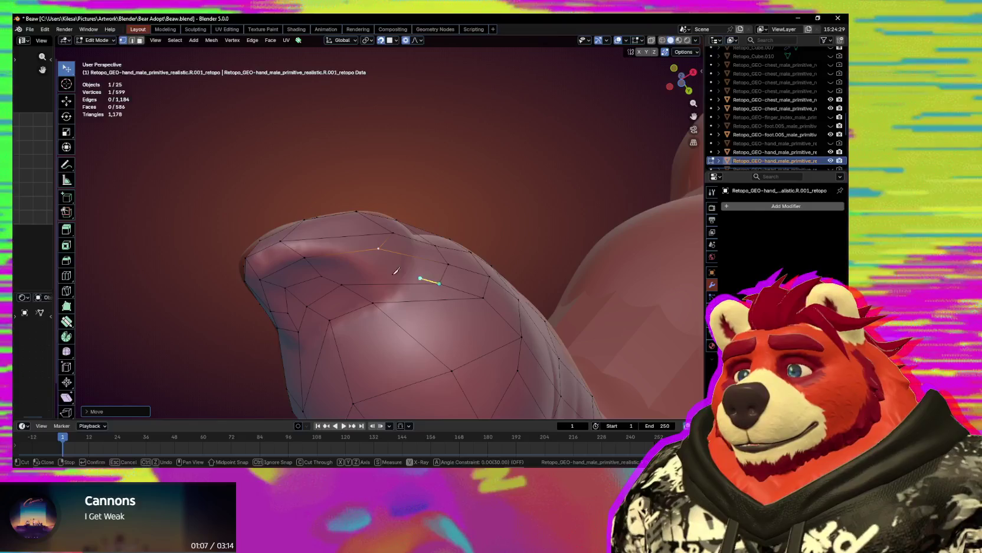
{"action": "left_click", "coordinate": [377, 265]}
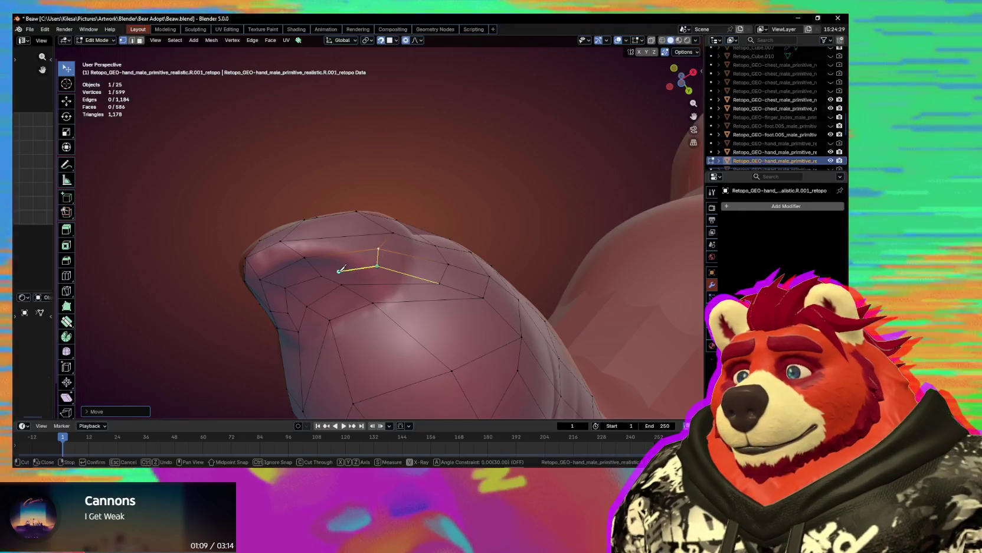
{"action": "left_click", "coordinate": [321, 275]}
{"action": "key", "text": "Return"}
Reposition the new cut vertex and its neighbours over the sculpted fingertip.
{"action": "key", "text": "g"}
{"action": "left_click", "coordinate": [384, 253]}
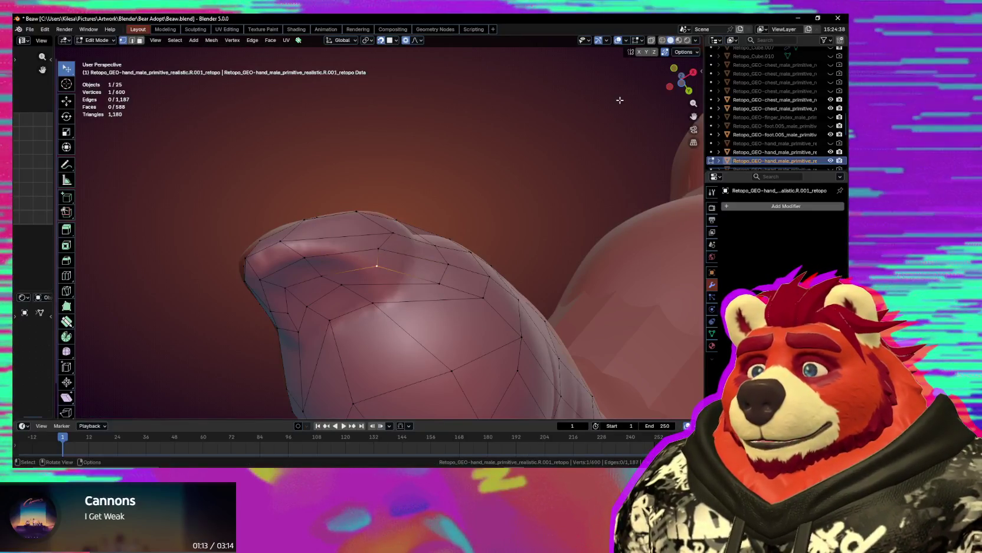
{"action": "mouse_move", "coordinate": [465, 220]}
{"action": "middle_mouse_down"}
{"action": "mouse_move", "coordinate": [412, 266]}
{"action": "mouse_move", "coordinate": [330, 251]}
{"action": "middle_mouse_up"}
{"action": "left_click", "coordinate": [373, 256]}
{"action": "key", "text": "g"}
{"action": "left_click", "coordinate": [330, 251]}
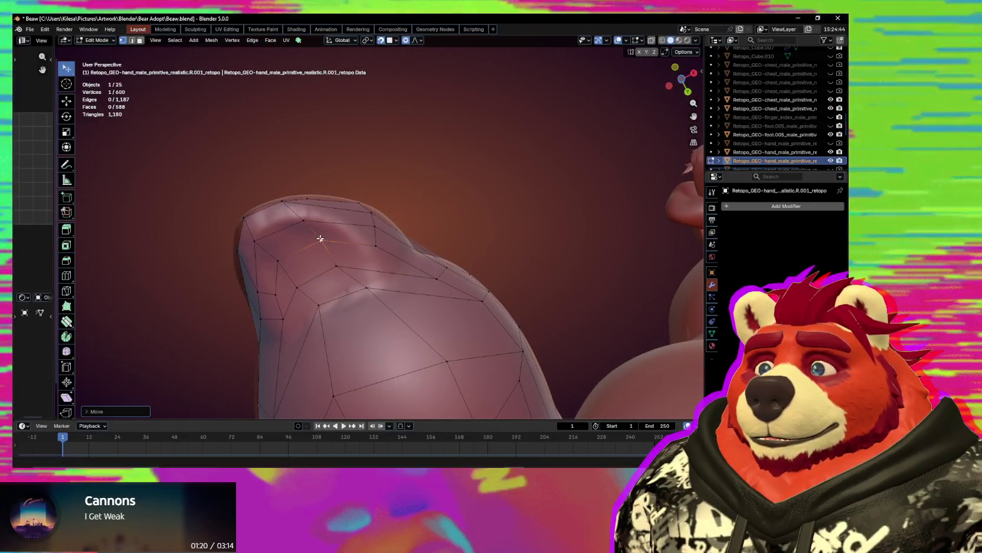
{"action": "middle_click_drag", "start_coordinate": [330, 251], "coordinate": [303, 261]}
{"action": "left_click", "coordinate": [288, 284]}
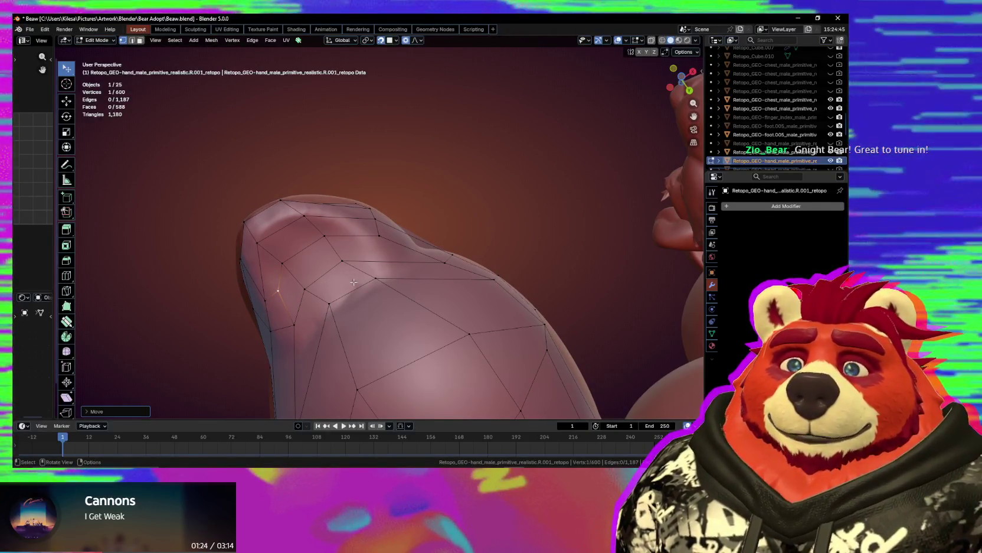
{"action": "mouse_move", "coordinate": [357, 278]}
{"action": "middle_mouse_down"}
{"action": "mouse_move", "coordinate": [437, 334]}
{"action": "mouse_move", "coordinate": [410, 317]}
{"action": "mouse_move", "coordinate": [356, 228]}
{"action": "mouse_move", "coordinate": [365, 255]}
{"action": "middle_mouse_up"}
Move the selected finger vertices onto the sculpt.
{"action": "key", "text": "g"}
{"action": "left_click", "coordinate": [363, 222]}
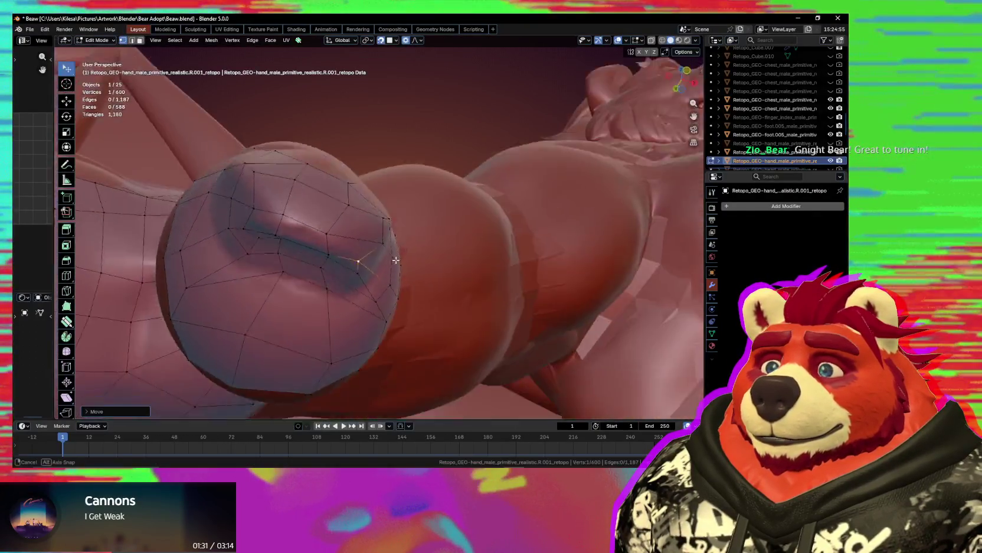
{"action": "left_click", "coordinate": [365, 255], "text": "shift"}
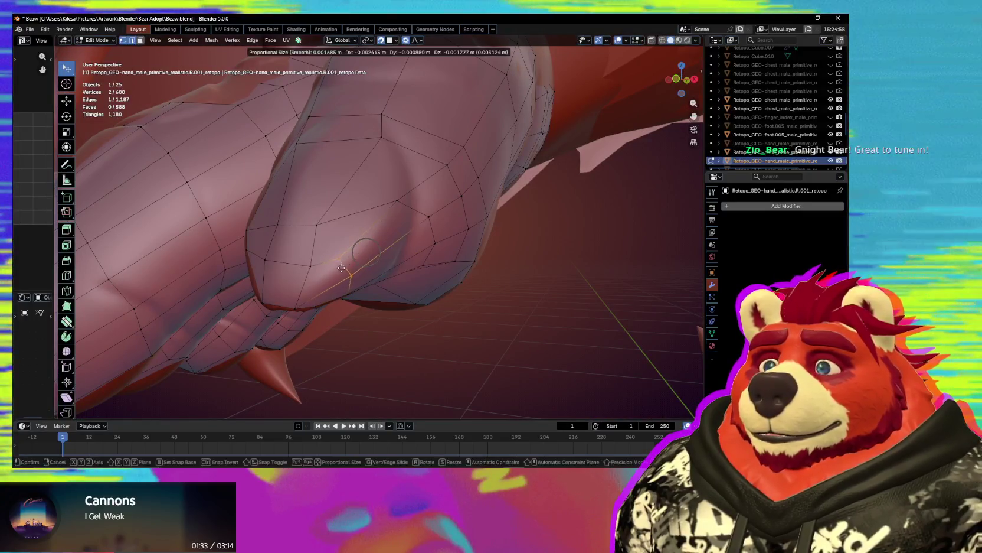
{"action": "middle_click_drag", "start_coordinate": [365, 255], "coordinate": [422, 269]}
{"action": "left_click", "coordinate": [390, 274]}
{"action": "key", "text": "g"}
{"action": "left_click", "coordinate": [393, 269]}
{"action": "key", "text": "g"}
{"action": "left_click", "coordinate": [396, 266]}
{"action": "middle_click_drag", "start_coordinate": [396, 267], "coordinate": [397, 213]}
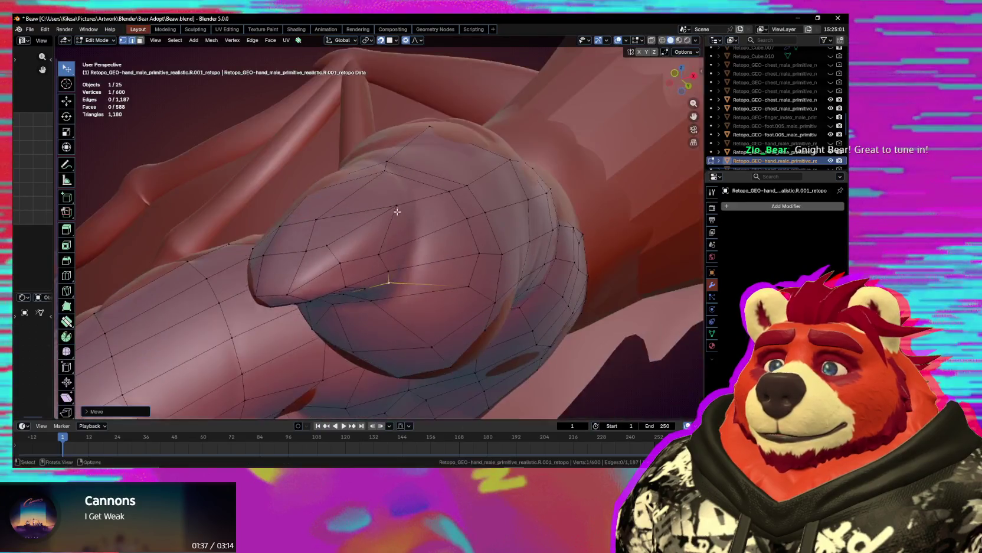
{"action": "left_click", "coordinate": [359, 238]}
Reshape the finger underside, moving a vertex with its neighbours using proportional editing.
{"action": "middle_click_drag", "start_coordinate": [402, 263], "coordinate": [462, 275]}
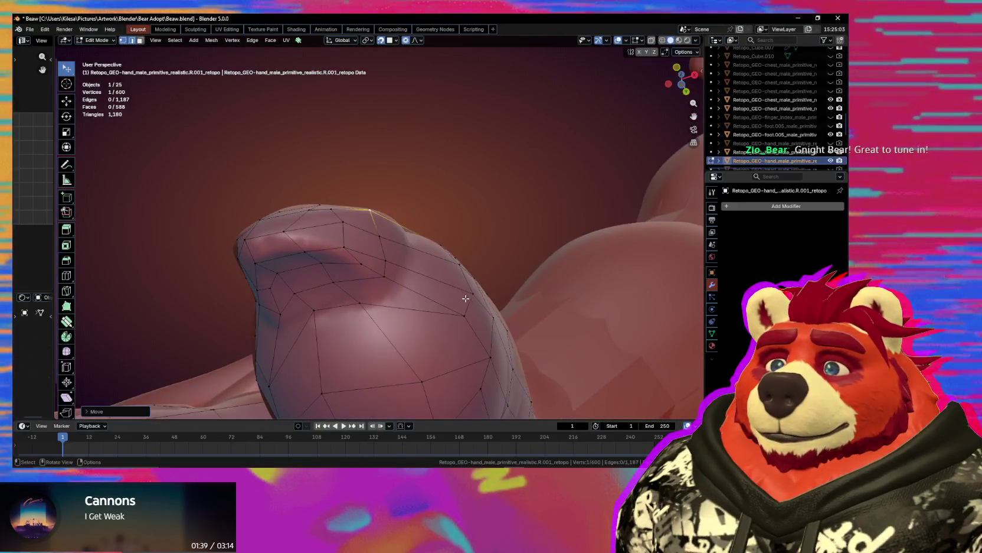
{"action": "middle_click_drag", "start_coordinate": [398, 277], "coordinate": [417, 213]}
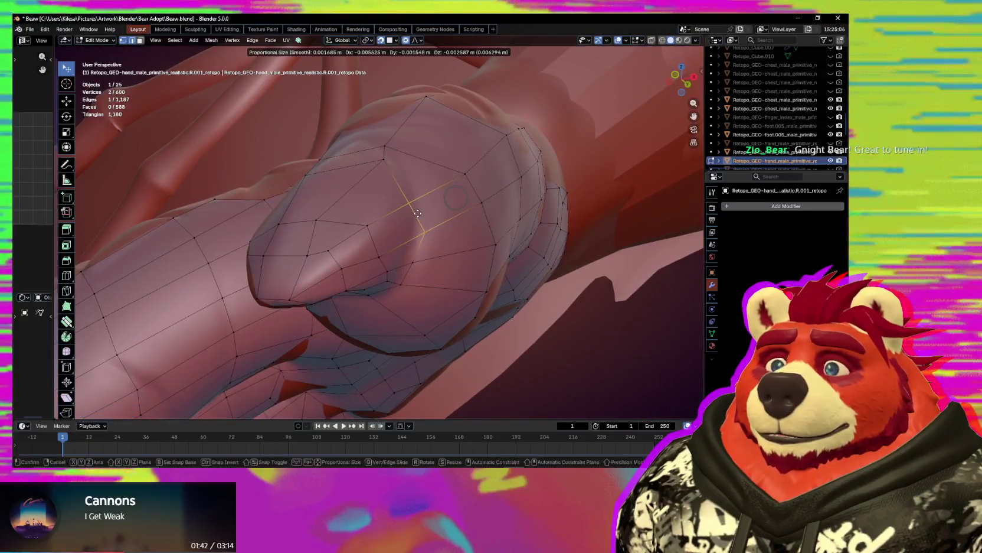
{"action": "left_click", "coordinate": [420, 234]}
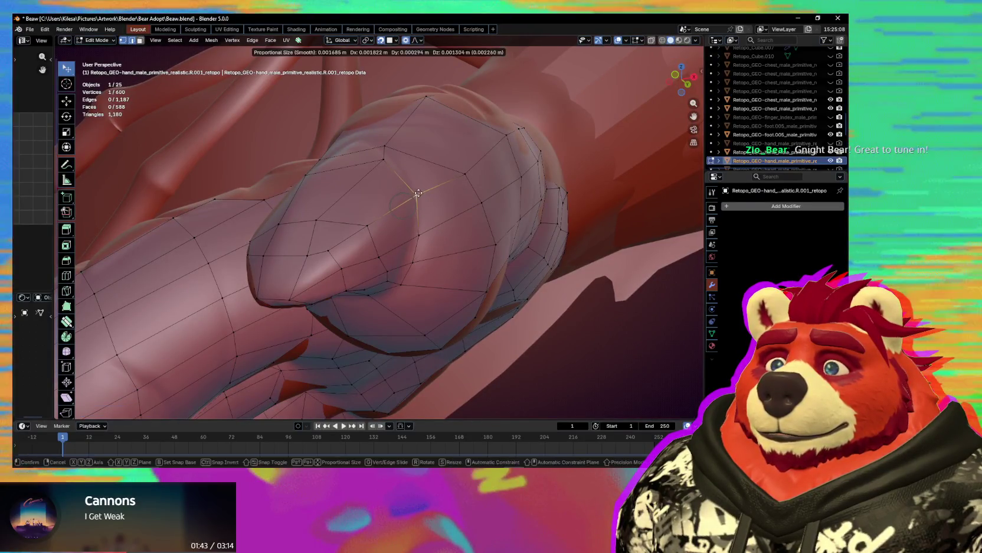
{"action": "left_click", "coordinate": [417, 193]}
{"action": "middle_click_drag", "start_coordinate": [418, 193], "coordinate": [396, 212]}
{"action": "middle_click_drag", "start_coordinate": [390, 230], "coordinate": [412, 246]}
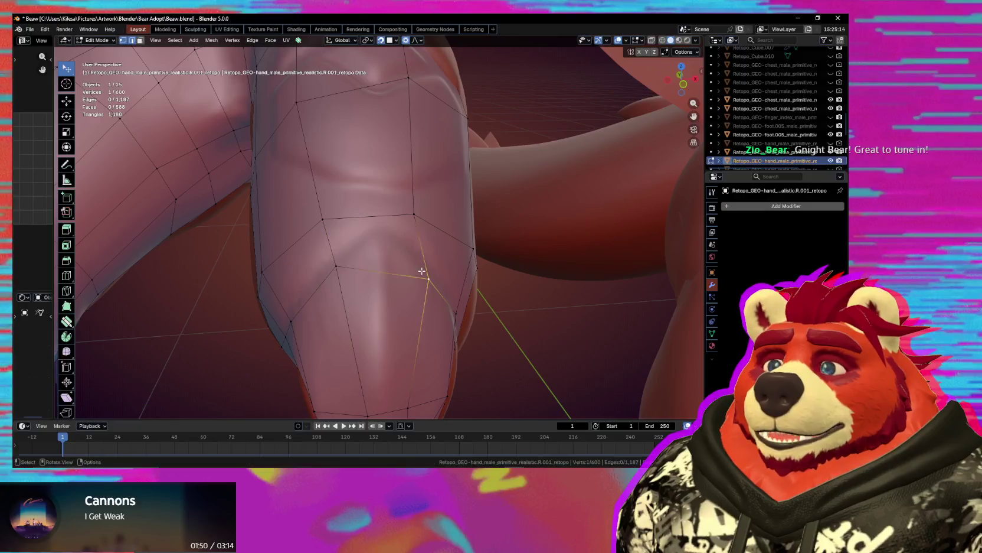
{"action": "mouse_move", "coordinate": [414, 265]}
{"action": "middle_mouse_down"}
{"action": "mouse_move", "coordinate": [342, 260]}
{"action": "mouse_move", "coordinate": [406, 258]}
{"action": "mouse_move", "coordinate": [365, 291]}
{"action": "middle_mouse_up"}
{"action": "left_click", "coordinate": [412, 255]}
{"action": "key", "text": "g"}
{"action": "left_click", "coordinate": [332, 285]}
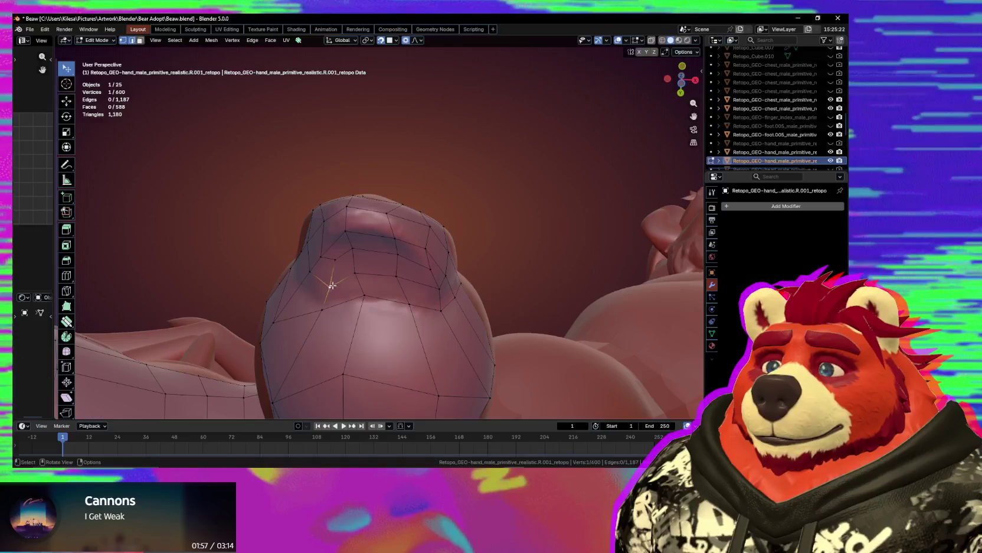
Adjust the remaining finger vertices so they hug the surface evenly.
{"action": "middle_click_drag", "start_coordinate": [322, 255], "coordinate": [374, 232]}
{"action": "mouse_move", "coordinate": [337, 202]}
{"action": "middle_mouse_down"}
{"action": "mouse_move", "coordinate": [269, 260]}
{"action": "mouse_move", "coordinate": [298, 295]}
{"action": "mouse_move", "coordinate": [302, 317]}
{"action": "mouse_move", "coordinate": [316, 322]}
{"action": "middle_mouse_up"}
{"action": "left_click", "coordinate": [307, 266]}
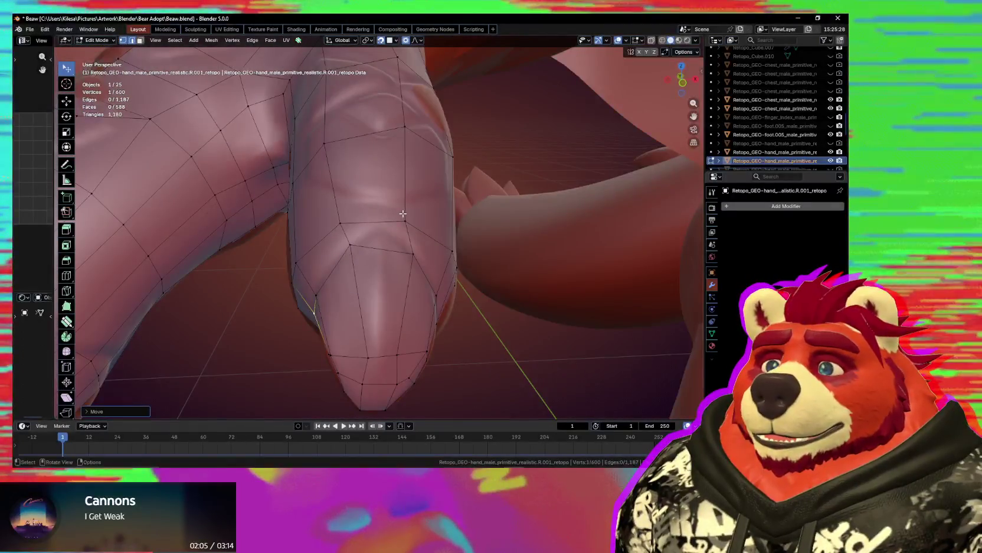
{"action": "left_click", "coordinate": [349, 208]}
{"action": "mouse_move", "coordinate": [348, 207]}
{"action": "middle_mouse_down"}
{"action": "mouse_move", "coordinate": [299, 240]}
{"action": "mouse_move", "coordinate": [300, 252]}
{"action": "middle_mouse_up"}
{"action": "left_click", "coordinate": [288, 222]}
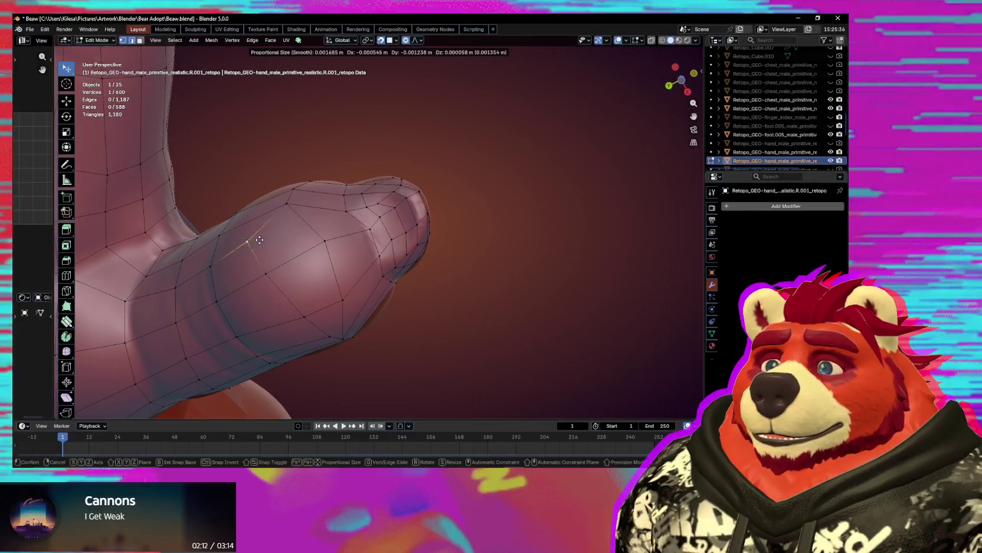
{"action": "left_click", "coordinate": [286, 252]}
{"action": "mouse_move", "coordinate": [286, 252]}
{"action": "middle_mouse_down"}
{"action": "mouse_move", "coordinate": [313, 260]}
{"action": "mouse_move", "coordinate": [324, 220]}
{"action": "middle_mouse_up"}
{"action": "left_click", "coordinate": [305, 275]}
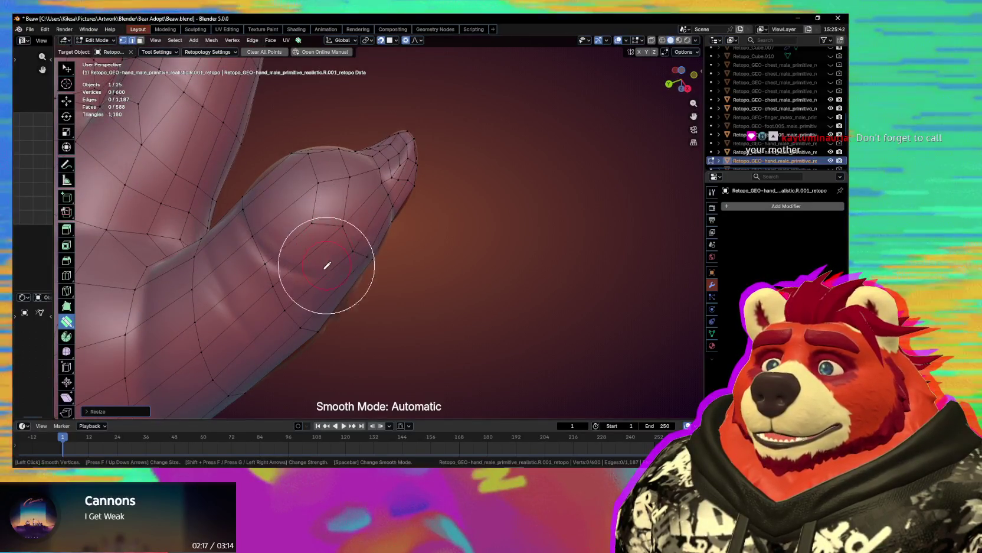
Toggle the vertex smoothing brush on and off around the finger.
{"action": "middle_click_drag", "start_coordinate": [309, 308], "coordinate": [320, 237]}
{"action": "key", "text": "s"}
{"action": "mouse_move", "coordinate": [340, 197]}
{"action": "middle_mouse_down"}
{"action": "mouse_move", "coordinate": [323, 236]}
{"action": "mouse_move", "coordinate": [330, 185]}
{"action": "middle_mouse_up"}
{"action": "key", "text": "s"}
{"action": "mouse_move", "coordinate": [333, 227]}
{"action": "middle_mouse_down"}
{"action": "mouse_move", "coordinate": [387, 131]}
{"action": "mouse_move", "coordinate": [359, 213]}
{"action": "mouse_move", "coordinate": [456, 208]}
{"action": "middle_mouse_up"}
{"action": "key", "text": "s"}
{"action": "key", "text": "s"}
{"action": "key", "text": "Escape"}
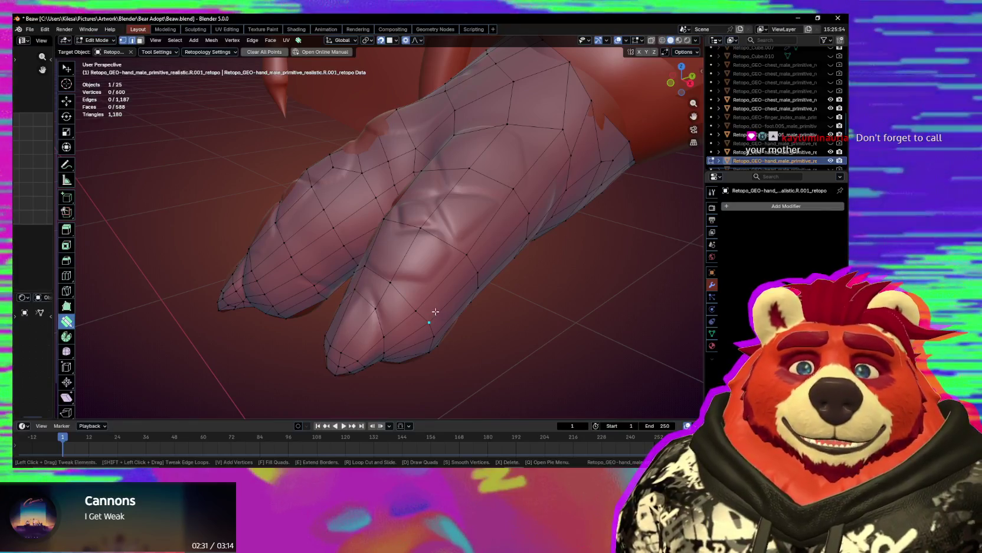
Pull vertices at the back of the hand down into the finger crease.
{"action": "mouse_move", "coordinate": [467, 253]}
{"action": "middle_mouse_down"}
{"action": "mouse_move", "coordinate": [357, 270]}
{"action": "mouse_move", "coordinate": [423, 215]}
{"action": "middle_mouse_up"}
{"action": "left_click", "coordinate": [373, 246]}
{"action": "left_click_drag", "start_coordinate": [452, 177], "coordinate": [461, 193]}
{"action": "mouse_move", "coordinate": [460, 193]}
{"action": "middle_mouse_down"}
{"action": "mouse_move", "coordinate": [467, 228]}
{"action": "mouse_move", "coordinate": [417, 287]}
{"action": "mouse_move", "coordinate": [300, 318]}
{"action": "mouse_move", "coordinate": [285, 237]}
{"action": "mouse_move", "coordinate": [313, 259]}
{"action": "mouse_move", "coordinate": [305, 266]}
{"action": "middle_mouse_up"}
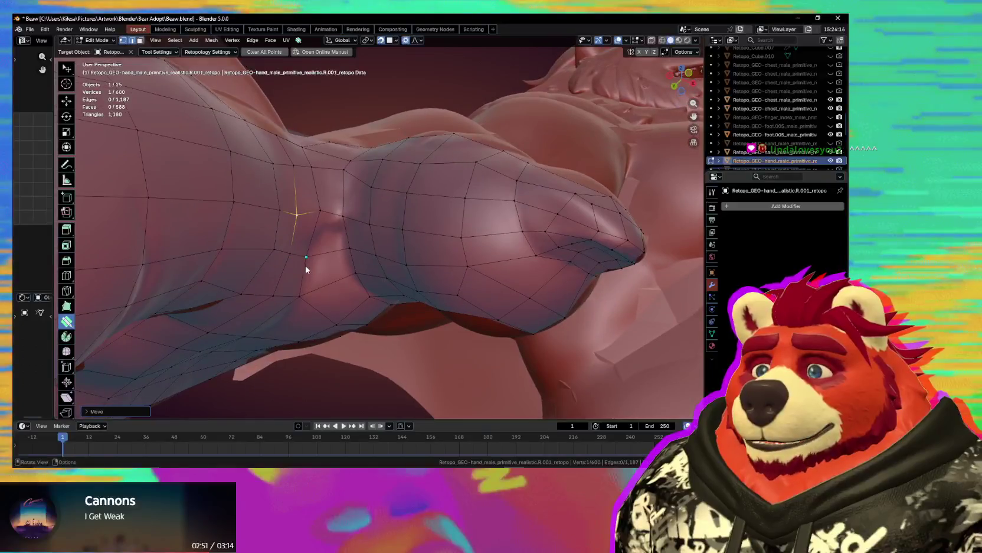
{"action": "left_click_drag", "start_coordinate": [313, 261], "coordinate": [304, 283]}
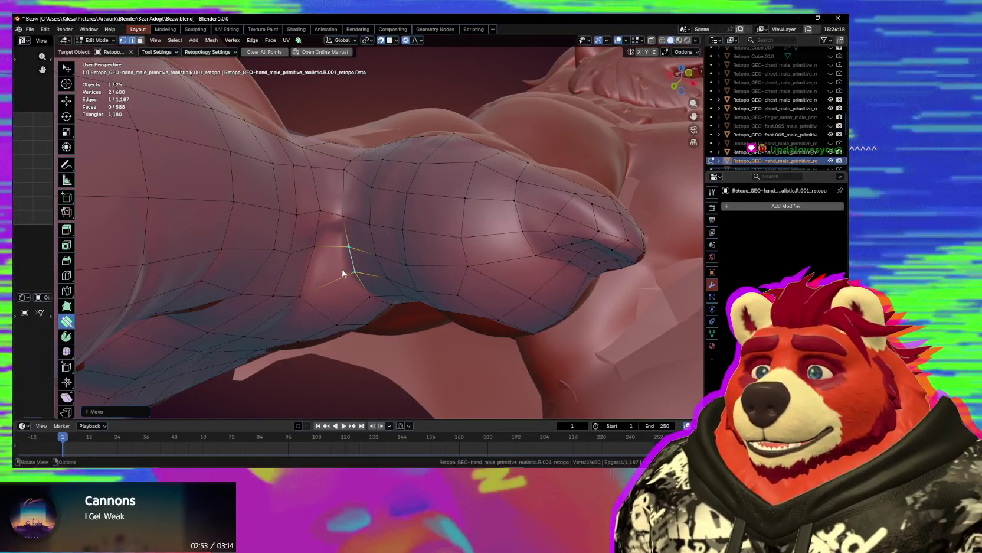
{"action": "middle_click_drag", "start_coordinate": [311, 286], "coordinate": [315, 298]}
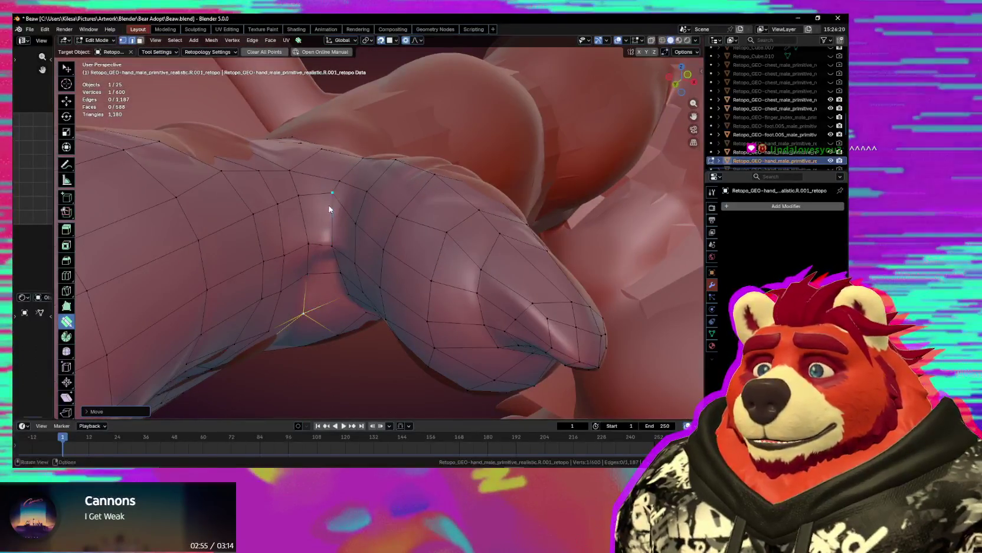
{"action": "left_click_drag", "start_coordinate": [328, 217], "coordinate": [328, 216]}
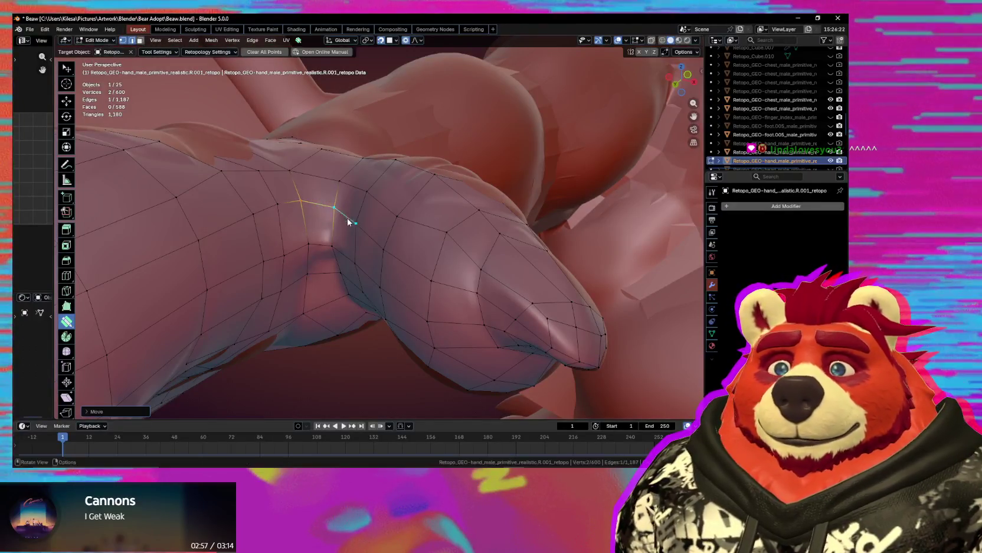
Tweak a vertex near the finger gap so it sits on the sculpt.
{"action": "middle_click_drag", "start_coordinate": [348, 220], "coordinate": [352, 255]}
{"action": "left_click_drag", "start_coordinate": [347, 242], "coordinate": [346, 242]}
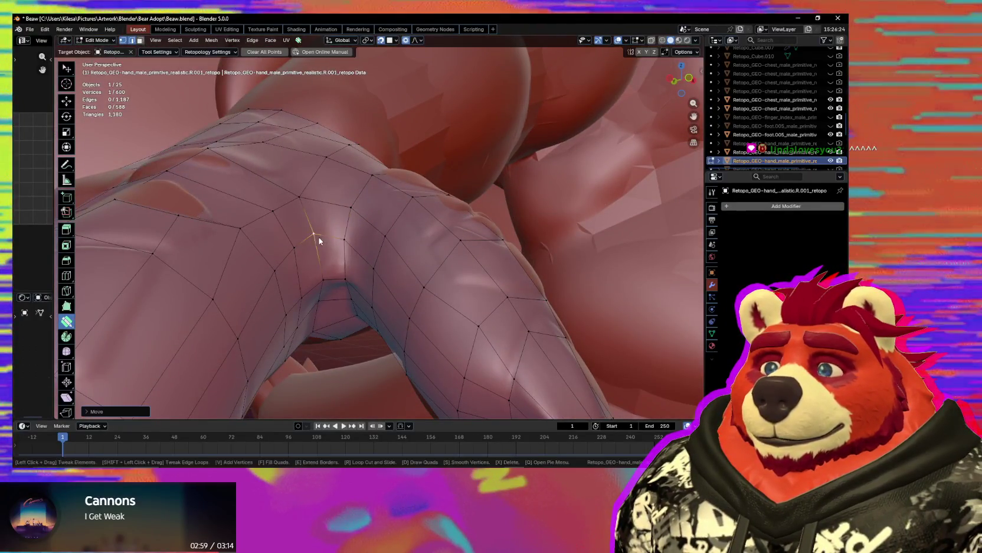
{"action": "mouse_move", "coordinate": [328, 230]}
{"action": "middle_mouse_down"}
{"action": "mouse_move", "coordinate": [334, 259]}
{"action": "mouse_move", "coordinate": [298, 255]}
{"action": "middle_mouse_up"}
{"action": "left_click_drag", "start_coordinate": [310, 249], "coordinate": [306, 251]}
{"action": "mouse_move", "coordinate": [306, 251]}
{"action": "middle_mouse_down"}
{"action": "mouse_move", "coordinate": [312, 226]}
{"action": "mouse_move", "coordinate": [381, 313]}
{"action": "mouse_move", "coordinate": [260, 351]}
{"action": "mouse_move", "coordinate": [329, 355]}
{"action": "middle_mouse_up"}
Nudge and relax the first fingertip's vertices and edge so they sit on the sculpt.
{"action": "scroll", "coordinate": [322, 228], "scroll_direction": "up", "scroll_amount": 5}
{"action": "scroll", "coordinate": [331, 224], "scroll_direction": "down", "scroll_amount": 5}
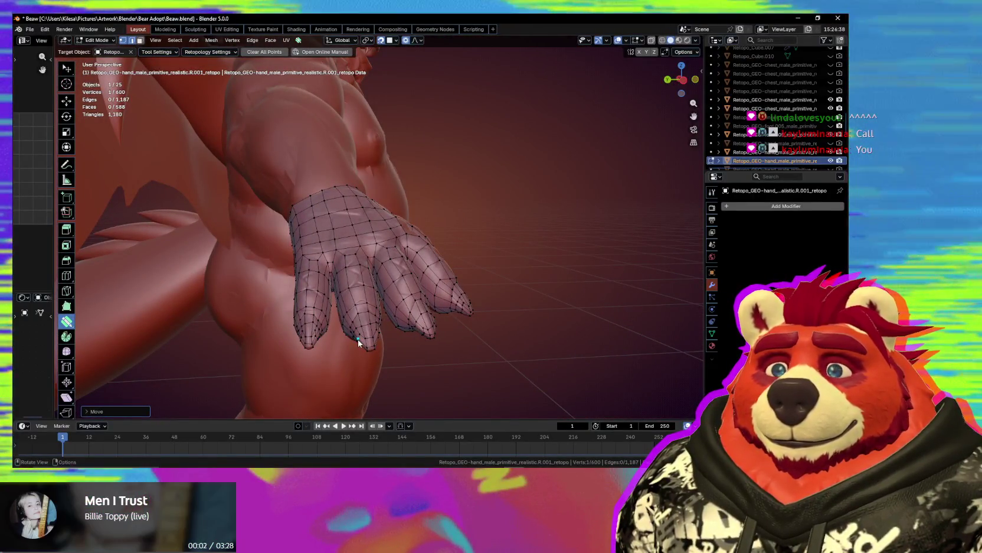
{"action": "left_click_drag", "start_coordinate": [358, 339], "coordinate": [357, 341]}
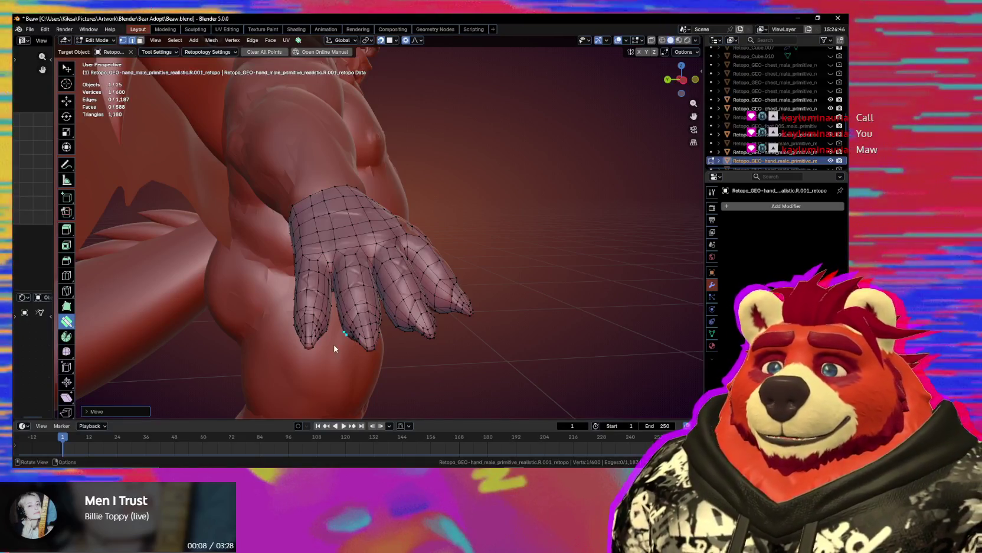
{"action": "mouse_move", "coordinate": [322, 182]}
{"action": "middle_mouse_down"}
{"action": "mouse_move", "coordinate": [423, 234]}
{"action": "mouse_move", "coordinate": [408, 313]}
{"action": "mouse_move", "coordinate": [407, 192]}
{"action": "middle_mouse_up"}
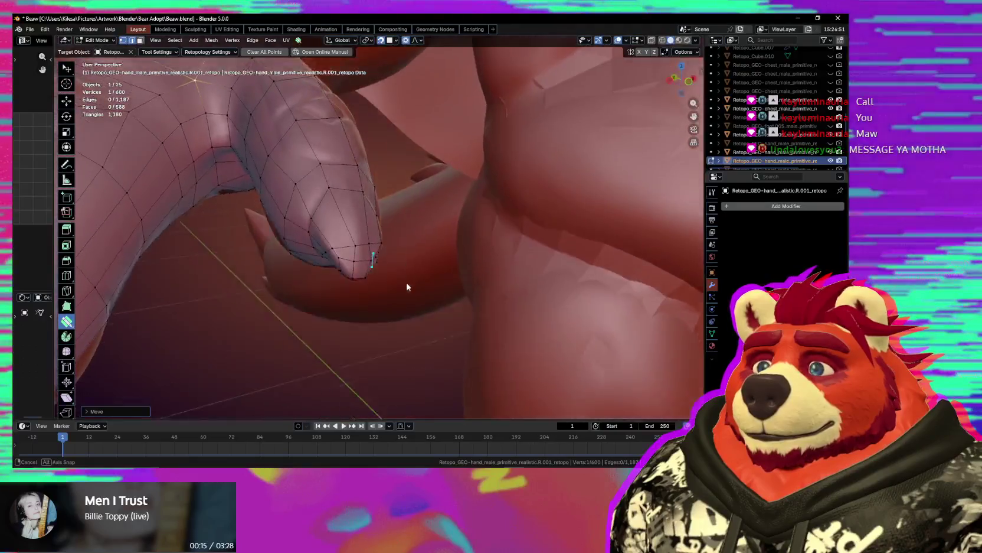
{"action": "middle_click_drag", "start_coordinate": [406, 192], "coordinate": [357, 256]}
{"action": "mouse_move", "coordinate": [357, 254]}
{"action": "left_mouse_down"}
{"action": "mouse_move", "coordinate": [354, 240]}
{"action": "mouse_move", "coordinate": [331, 235]}
{"action": "left_mouse_up"}
{"action": "mouse_move", "coordinate": [343, 230]}
{"action": "middle_mouse_down"}
{"action": "mouse_move", "coordinate": [335, 252]}
{"action": "mouse_move", "coordinate": [374, 230]}
{"action": "mouse_move", "coordinate": [387, 239]}
{"action": "mouse_move", "coordinate": [392, 222]}
{"action": "mouse_move", "coordinate": [374, 289]}
{"action": "mouse_move", "coordinate": [377, 229]}
{"action": "middle_mouse_up"}
{"action": "left_click", "coordinate": [374, 288]}
{"action": "left_click_drag", "start_coordinate": [364, 236], "coordinate": [364, 237]}
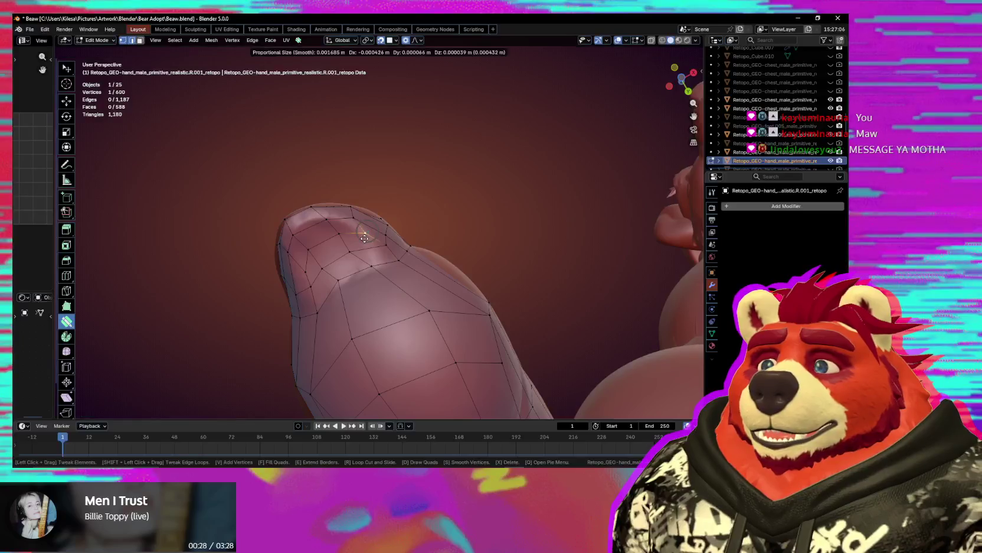
{"action": "middle_click_drag", "start_coordinate": [358, 240], "coordinate": [359, 233]}
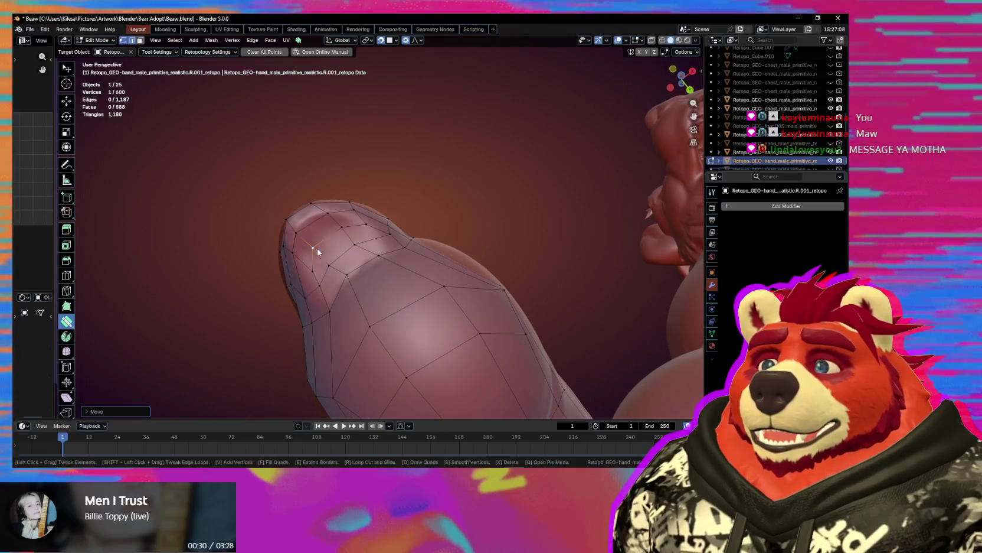
{"action": "left_click_drag", "start_coordinate": [323, 251], "coordinate": [326, 250]}
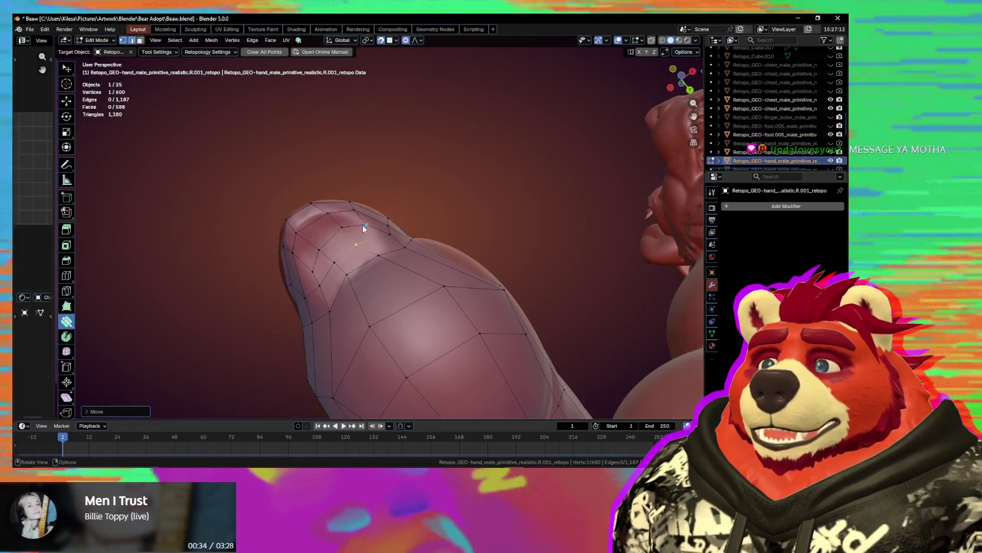
{"action": "left_click_drag", "start_coordinate": [382, 237], "coordinate": [382, 236]}
{"action": "middle_click_drag", "start_coordinate": [382, 237], "coordinate": [383, 251]}
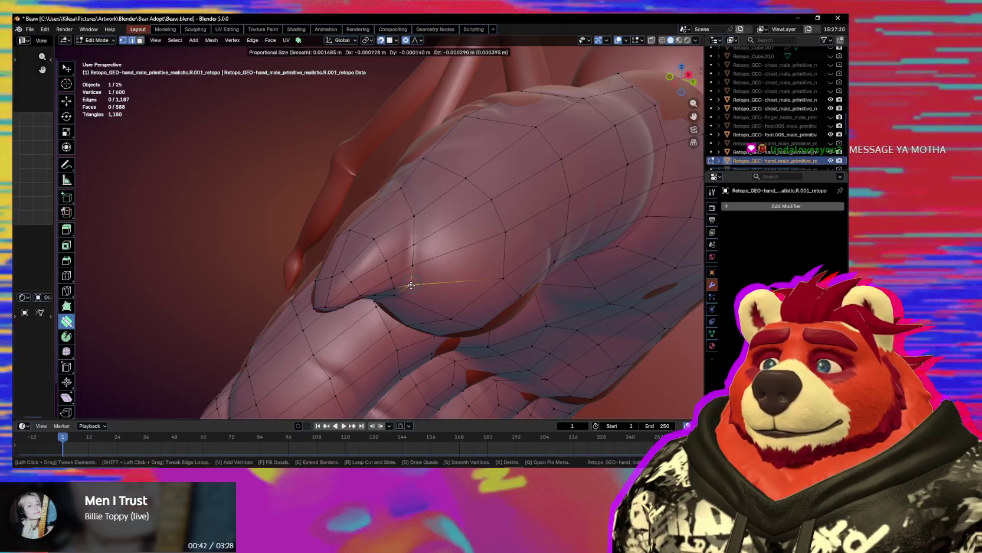
Pull several more fingertip vertices onto the sculpted surface, checking them from different angles.
{"action": "left_click_drag", "start_coordinate": [411, 284], "coordinate": [411, 284]}
{"action": "middle_click_drag", "start_coordinate": [412, 285], "coordinate": [411, 281]}
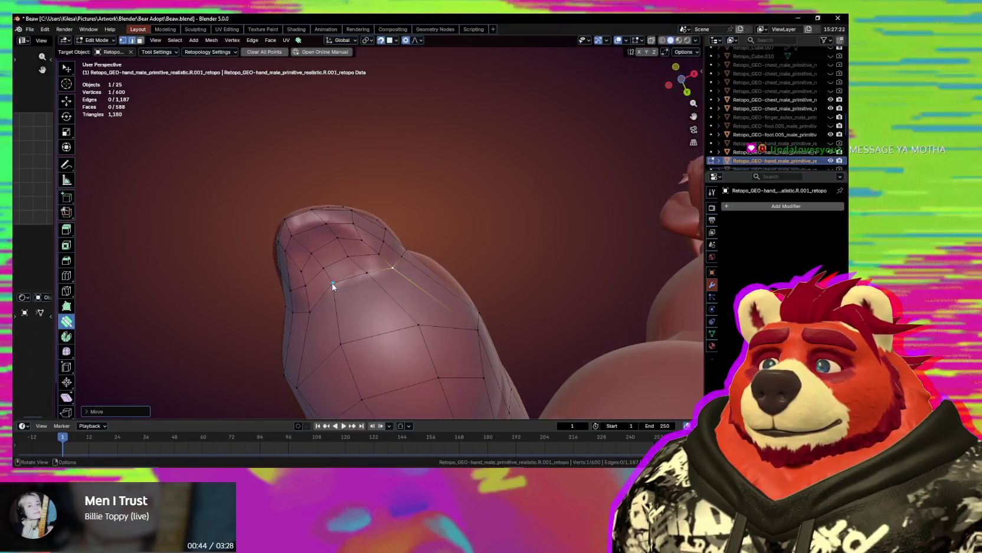
{"action": "left_click_drag", "start_coordinate": [335, 288], "coordinate": [334, 288]}
{"action": "middle_click_drag", "start_coordinate": [334, 288], "coordinate": [338, 245]}
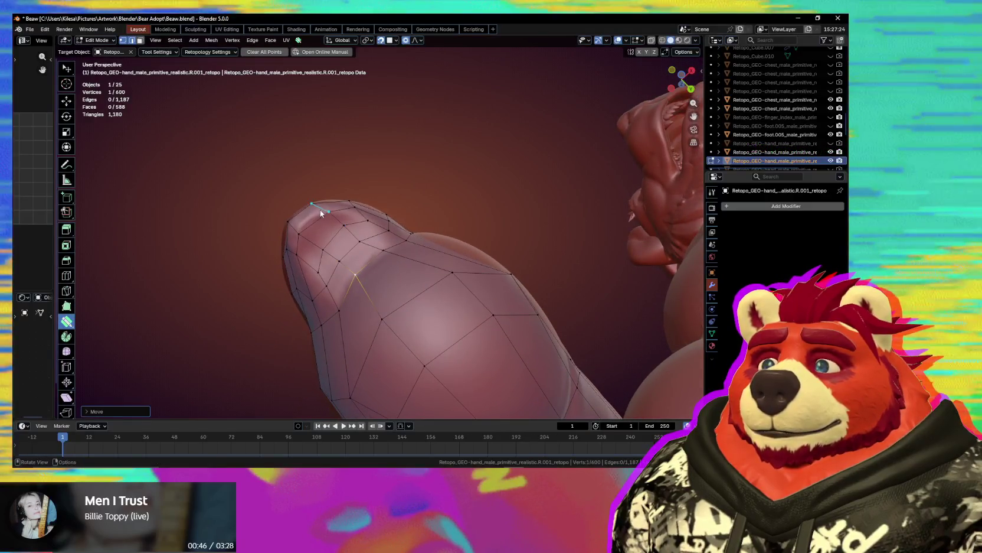
{"action": "left_click_drag", "start_coordinate": [306, 224], "coordinate": [306, 228]}
{"action": "middle_click_drag", "start_coordinate": [317, 219], "coordinate": [358, 255]}
{"action": "mouse_move", "coordinate": [353, 253]}
{"action": "left_mouse_down"}
{"action": "mouse_move", "coordinate": [354, 239]}
{"action": "mouse_move", "coordinate": [347, 243]}
{"action": "left_mouse_up"}
{"action": "middle_click_drag", "start_coordinate": [348, 242], "coordinate": [378, 245]}
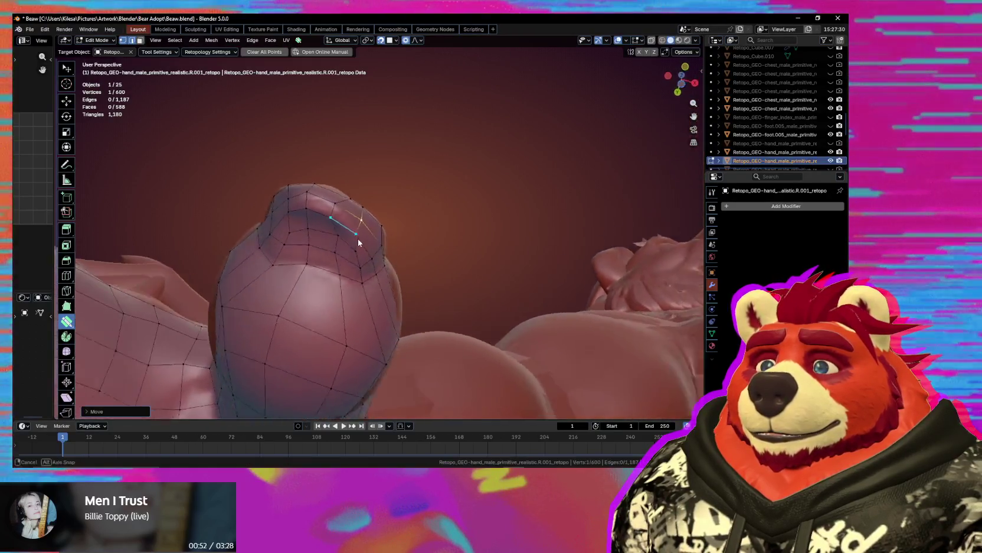
{"action": "left_click_drag", "start_coordinate": [348, 193], "coordinate": [349, 193]}
{"action": "mouse_move", "coordinate": [351, 194]}
{"action": "middle_mouse_down"}
{"action": "mouse_move", "coordinate": [374, 140]}
{"action": "mouse_move", "coordinate": [361, 169]}
{"action": "mouse_move", "coordinate": [405, 209]}
{"action": "mouse_move", "coordinate": [382, 235]}
{"action": "mouse_move", "coordinate": [377, 192]}
{"action": "mouse_move", "coordinate": [315, 232]}
{"action": "mouse_move", "coordinate": [373, 197]}
{"action": "mouse_move", "coordinate": [383, 167]}
{"action": "middle_mouse_up"}
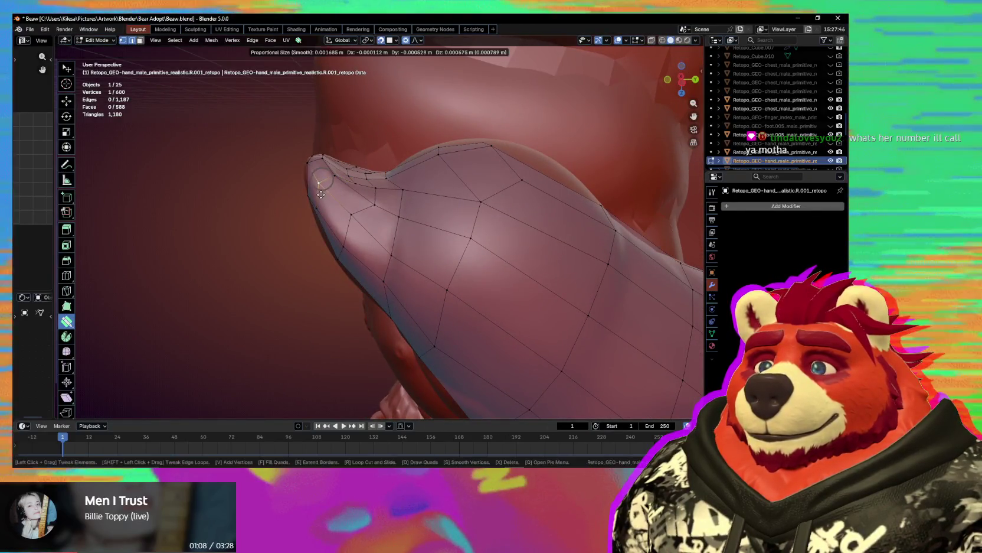
{"action": "mouse_move", "coordinate": [323, 196]}
{"action": "middle_mouse_down"}
{"action": "mouse_move", "coordinate": [362, 219]}
{"action": "mouse_move", "coordinate": [372, 202]}
{"action": "mouse_move", "coordinate": [416, 225]}
{"action": "mouse_move", "coordinate": [498, 213]}
{"action": "mouse_move", "coordinate": [557, 242]}
{"action": "mouse_move", "coordinate": [401, 233]}
{"action": "mouse_move", "coordinate": [410, 277]}
{"action": "mouse_move", "coordinate": [476, 318]}
{"action": "mouse_move", "coordinate": [318, 268]}
{"action": "mouse_move", "coordinate": [377, 360]}
{"action": "middle_mouse_up"}
Slide the middle fingertip's edge and a vertex upward onto the sculpt.
{"action": "scroll", "coordinate": [307, 234], "scroll_direction": "up", "scroll_amount": 3}
{"action": "scroll", "coordinate": [331, 254], "scroll_direction": "up", "scroll_amount": 3}
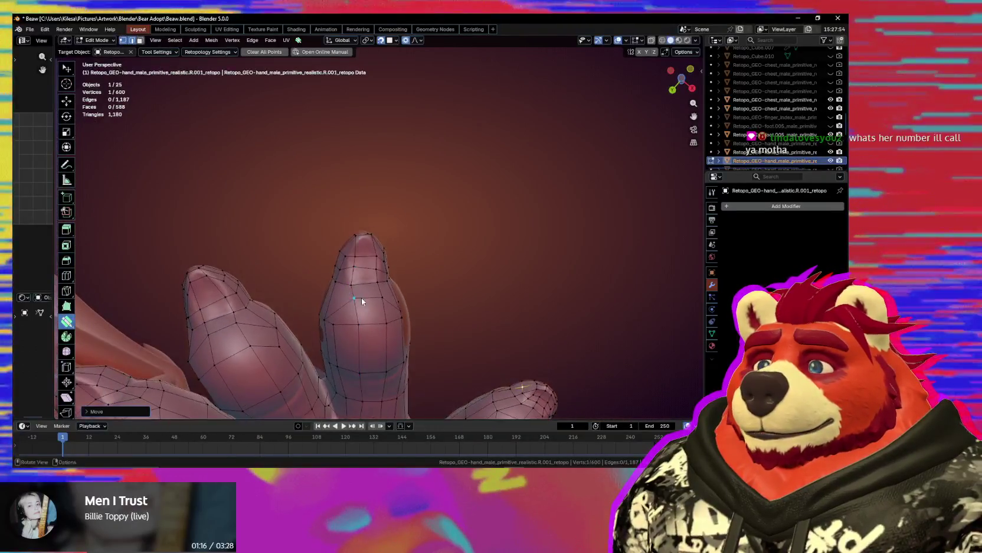
{"action": "scroll", "coordinate": [355, 274], "scroll_direction": "up", "scroll_amount": 3}
{"action": "middle_click_drag", "start_coordinate": [355, 274], "coordinate": [344, 229]}
{"action": "left_click_drag", "start_coordinate": [343, 230], "coordinate": [346, 219]}
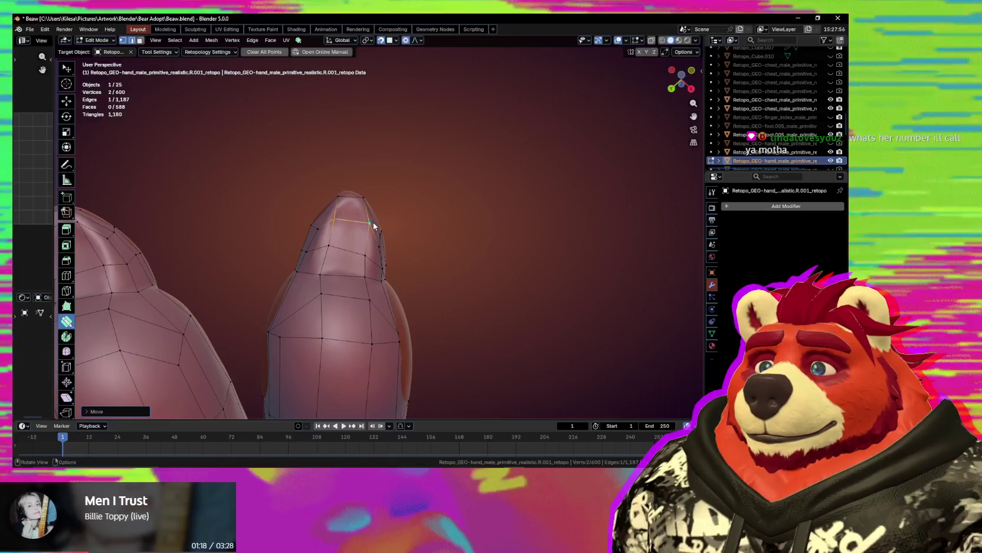
{"action": "left_click", "coordinate": [373, 225]}
{"action": "scroll", "coordinate": [362, 281], "scroll_direction": "down", "scroll_amount": 5}
{"action": "mouse_move", "coordinate": [362, 280]}
{"action": "middle_mouse_down"}
{"action": "mouse_move", "coordinate": [394, 313]}
{"action": "mouse_move", "coordinate": [341, 345]}
{"action": "mouse_move", "coordinate": [273, 326]}
{"action": "mouse_move", "coordinate": [419, 248]}
{"action": "middle_mouse_up"}
{"action": "scroll", "coordinate": [431, 240], "scroll_direction": "up", "scroll_amount": 3}
{"action": "scroll", "coordinate": [462, 255], "scroll_direction": "up", "scroll_amount": 3}
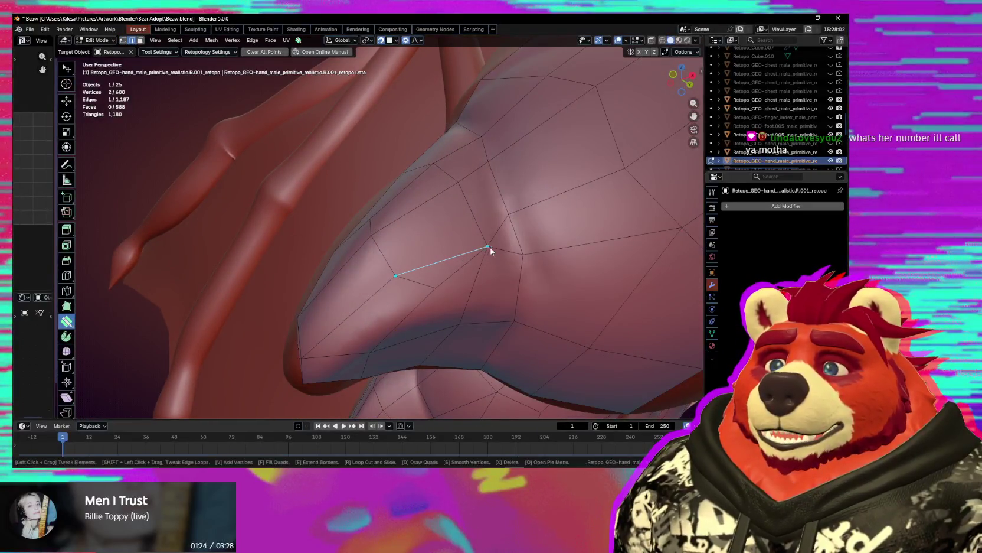
Dissolve the unwanted extra edge on the back of the hand with Ctrl+X.
{"action": "middle_click_drag", "start_coordinate": [511, 275], "coordinate": [432, 222]}
{"action": "left_click", "coordinate": [481, 256], "text": "ctrl"}
{"action": "key", "text": "ctrl+x"}
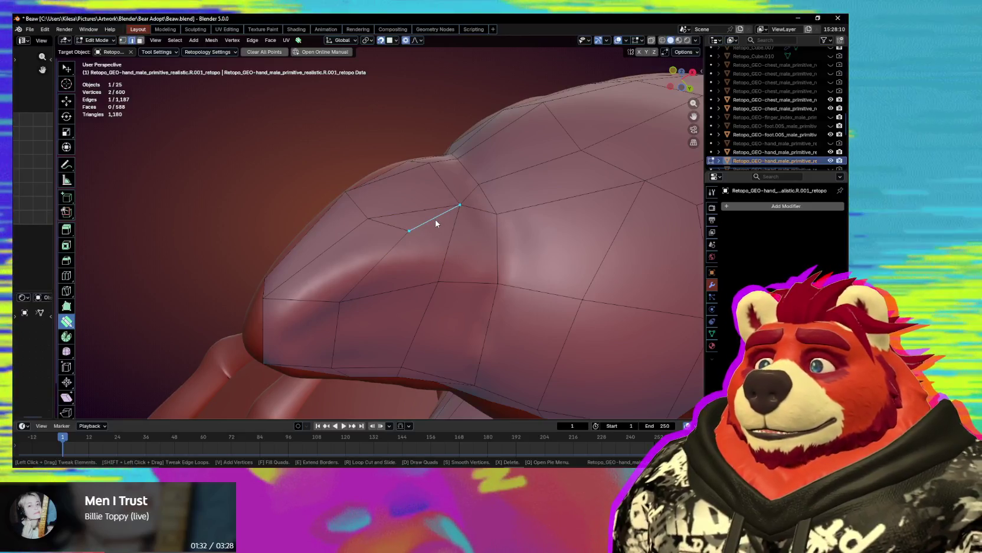
Knife-cut a new edge from an existing vertex across the face to reroute edge flow.
{"action": "key", "text": "shift+space"}
{"action": "left_click", "coordinate": [408, 221]}
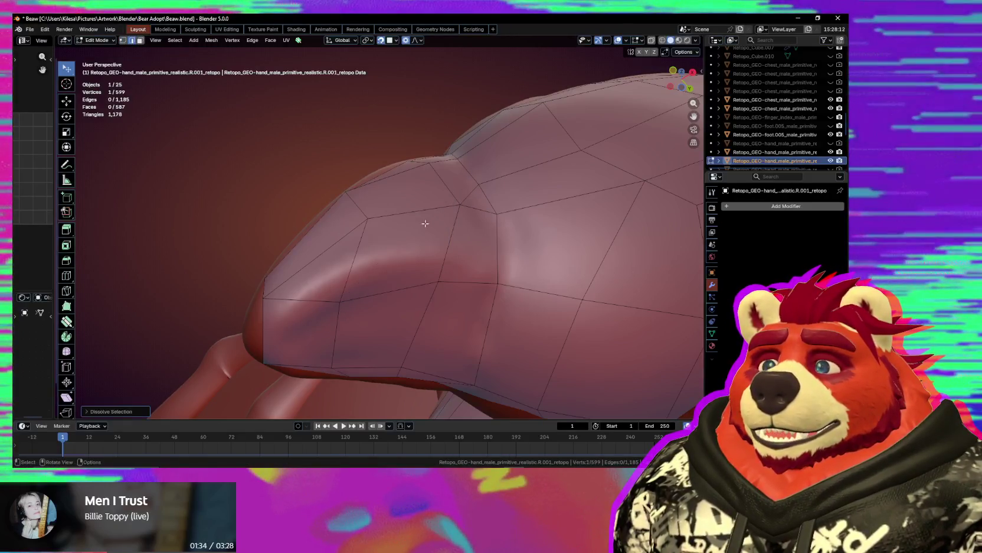
{"action": "mouse_move", "coordinate": [388, 250]}
{"action": "middle_mouse_down"}
{"action": "mouse_move", "coordinate": [474, 205]}
{"action": "mouse_move", "coordinate": [456, 206]}
{"action": "mouse_move", "coordinate": [396, 270]}
{"action": "middle_mouse_up"}
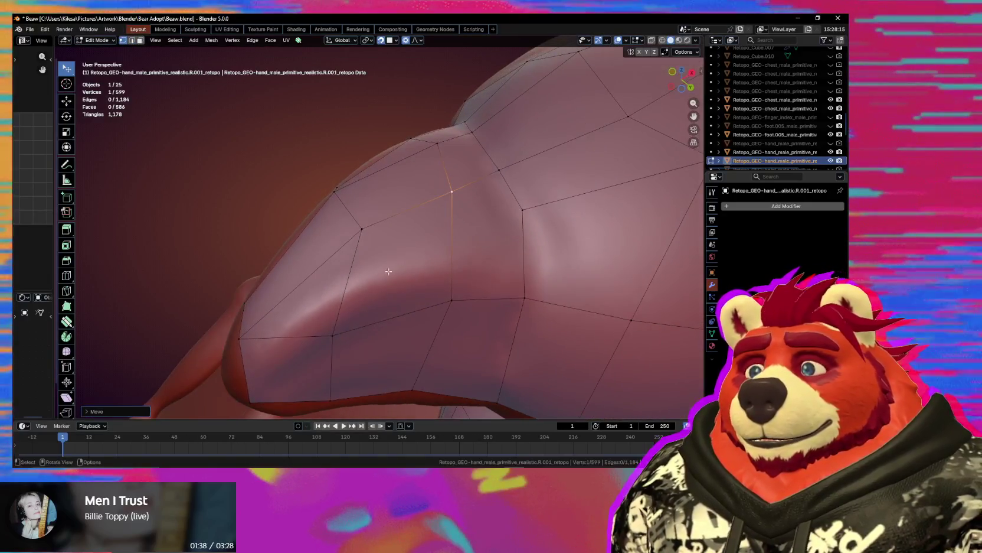
{"action": "key", "text": "k"}
{"action": "left_click", "coordinate": [523, 209]}
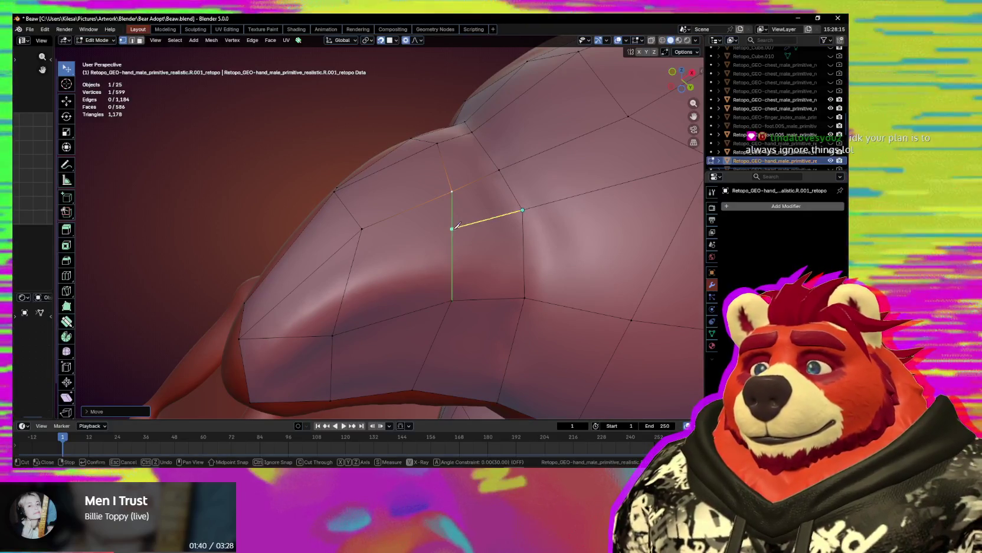
{"action": "left_click", "coordinate": [348, 278]}
{"action": "key", "text": "Return"}
Shift nearby back-of-hand vertices to even out the faces around the new cut.
{"action": "mouse_move", "coordinate": [348, 277]}
{"action": "middle_mouse_down"}
{"action": "mouse_move", "coordinate": [431, 245]}
{"action": "mouse_move", "coordinate": [417, 252]}
{"action": "middle_mouse_up"}
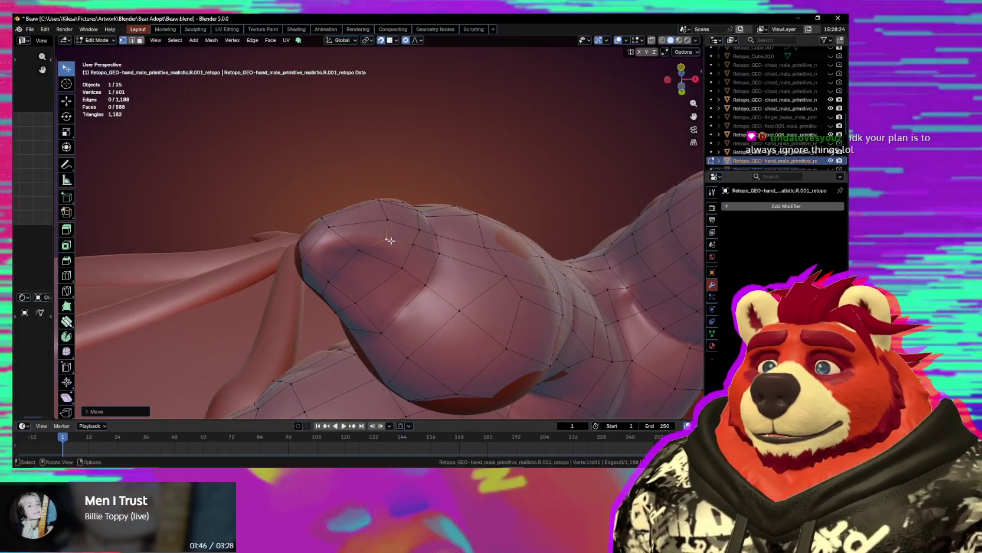
{"action": "middle_click_drag", "start_coordinate": [391, 248], "coordinate": [410, 256]}
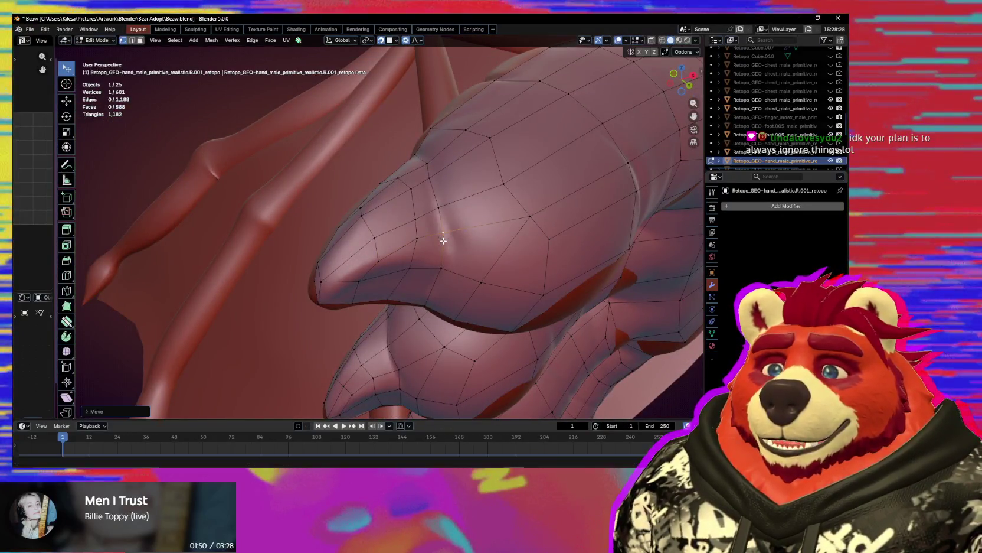
{"action": "left_click", "coordinate": [443, 232]}
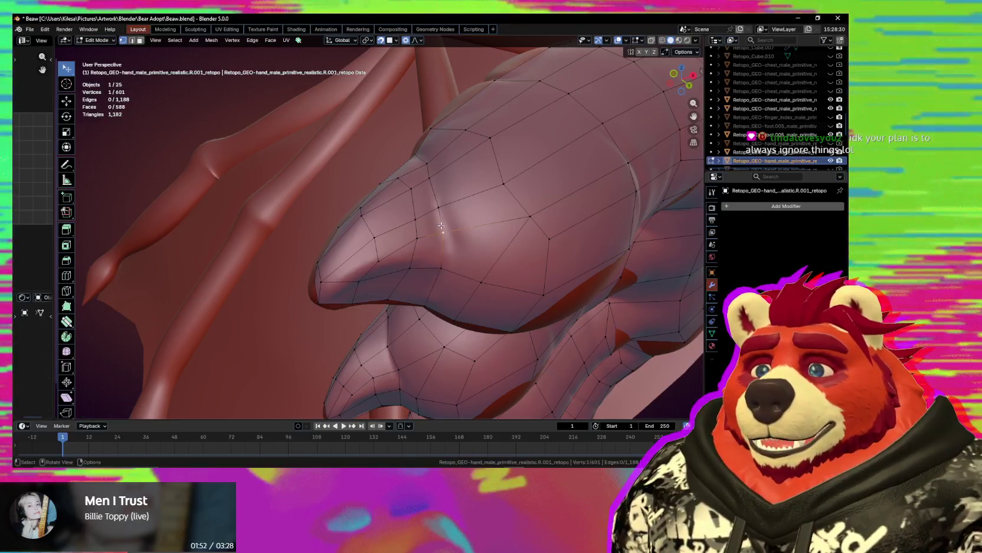
{"action": "left_click_drag", "start_coordinate": [441, 225], "coordinate": [442, 234]}
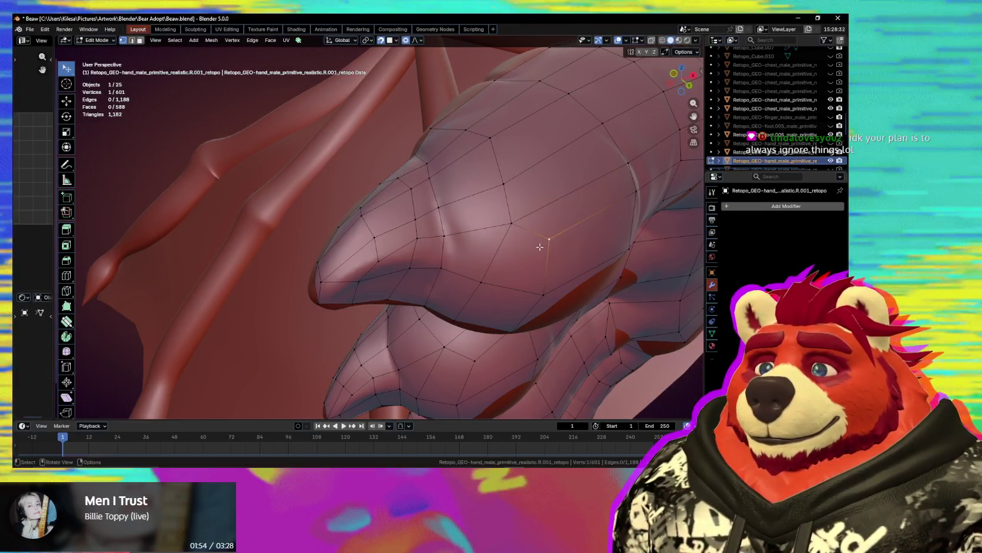
{"action": "left_click_drag", "start_coordinate": [540, 247], "coordinate": [541, 258]}
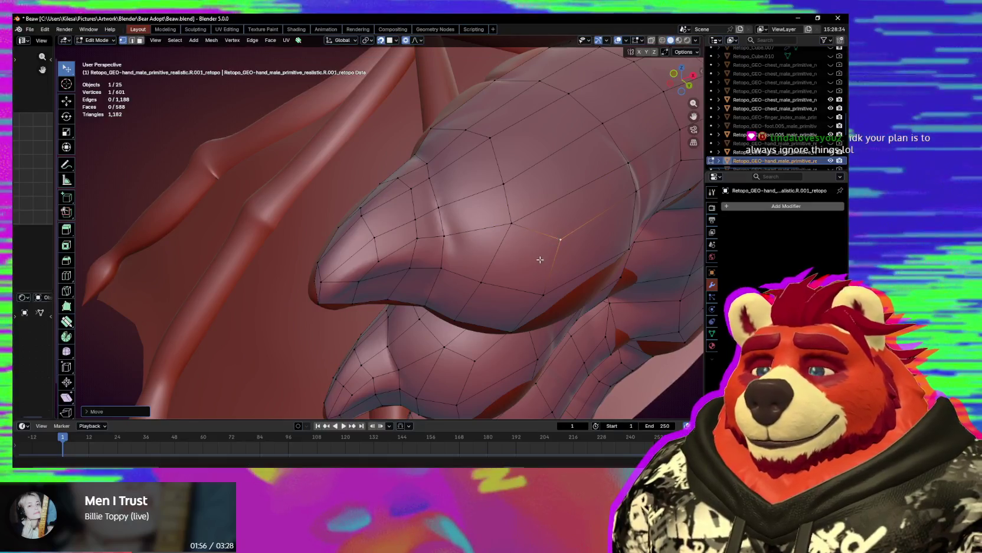
{"action": "middle_click_drag", "start_coordinate": [541, 258], "coordinate": [463, 218]}
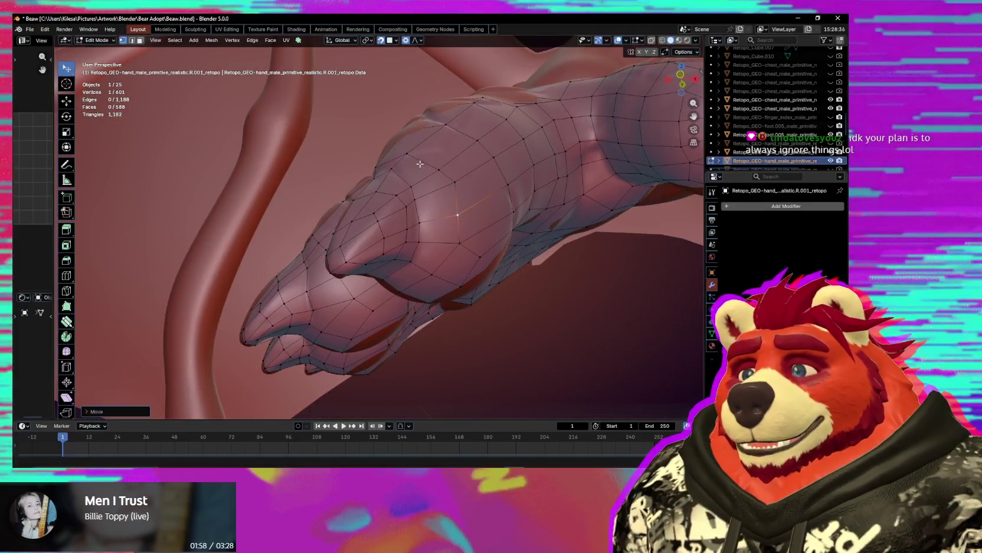
Move several finger-underside vertices onto the sculpt, confirming each new position.
{"action": "left_click", "coordinate": [421, 165]}
{"action": "mouse_move", "coordinate": [421, 164]}
{"action": "middle_mouse_down"}
{"action": "mouse_move", "coordinate": [454, 211]}
{"action": "mouse_move", "coordinate": [454, 228]}
{"action": "mouse_move", "coordinate": [436, 189]}
{"action": "mouse_move", "coordinate": [487, 155]}
{"action": "mouse_move", "coordinate": [310, 244]}
{"action": "middle_mouse_up"}
{"action": "left_click", "coordinate": [487, 155]}
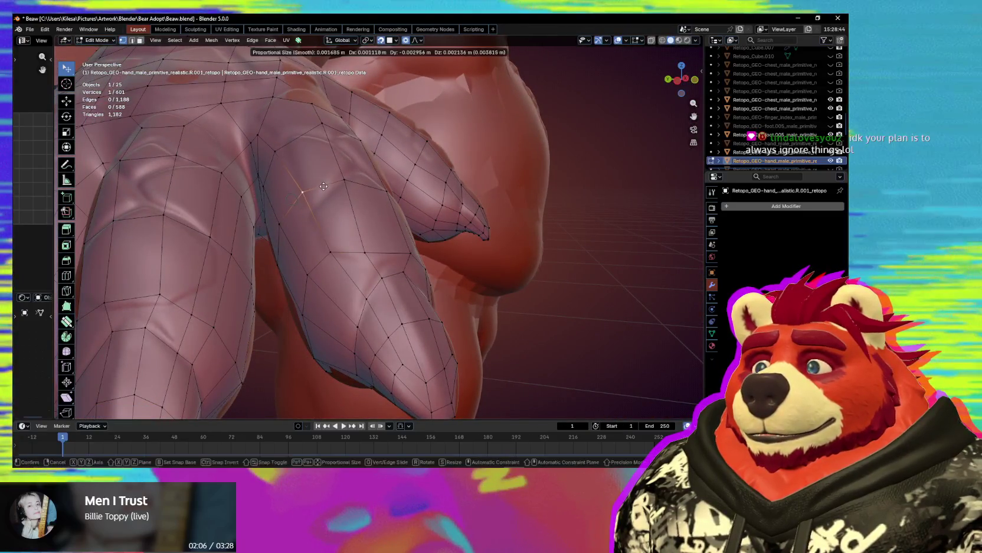
{"action": "mouse_move", "coordinate": [307, 198]}
{"action": "middle_mouse_down"}
{"action": "mouse_move", "coordinate": [418, 222]}
{"action": "mouse_move", "coordinate": [334, 262]}
{"action": "middle_mouse_up"}
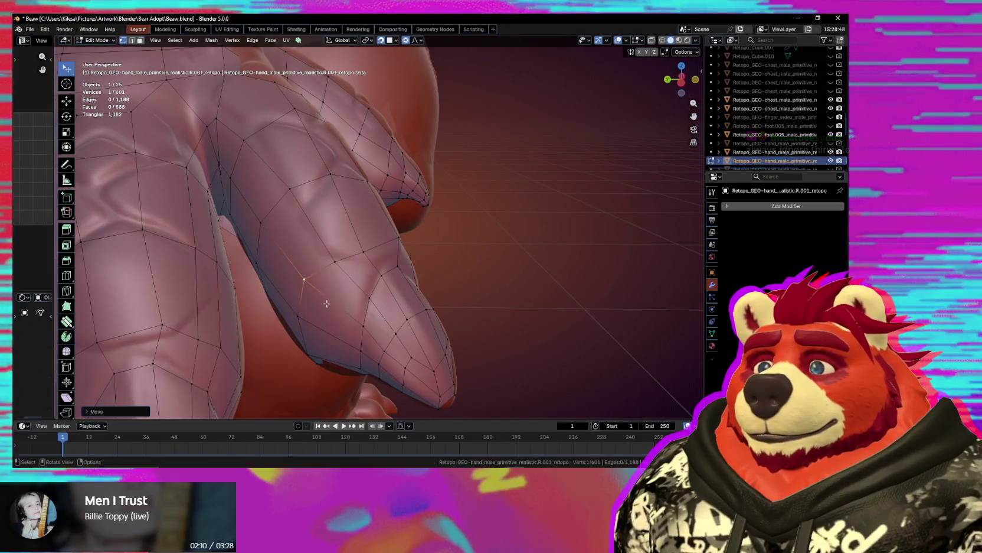
{"action": "left_click", "coordinate": [314, 328]}
{"action": "mouse_move", "coordinate": [314, 328]}
{"action": "middle_mouse_down"}
{"action": "mouse_move", "coordinate": [329, 228]}
{"action": "mouse_move", "coordinate": [374, 275]}
{"action": "mouse_move", "coordinate": [395, 278]}
{"action": "middle_mouse_up"}
{"action": "left_click", "coordinate": [330, 225]}
{"action": "scroll", "coordinate": [395, 278], "scroll_direction": "up", "scroll_amount": 3}
{"action": "scroll", "coordinate": [393, 188], "scroll_direction": "up", "scroll_amount": 3}
{"action": "middle_click_drag", "start_coordinate": [393, 189], "coordinate": [393, 277], "text": "shift"}
{"action": "left_click", "coordinate": [389, 230]}
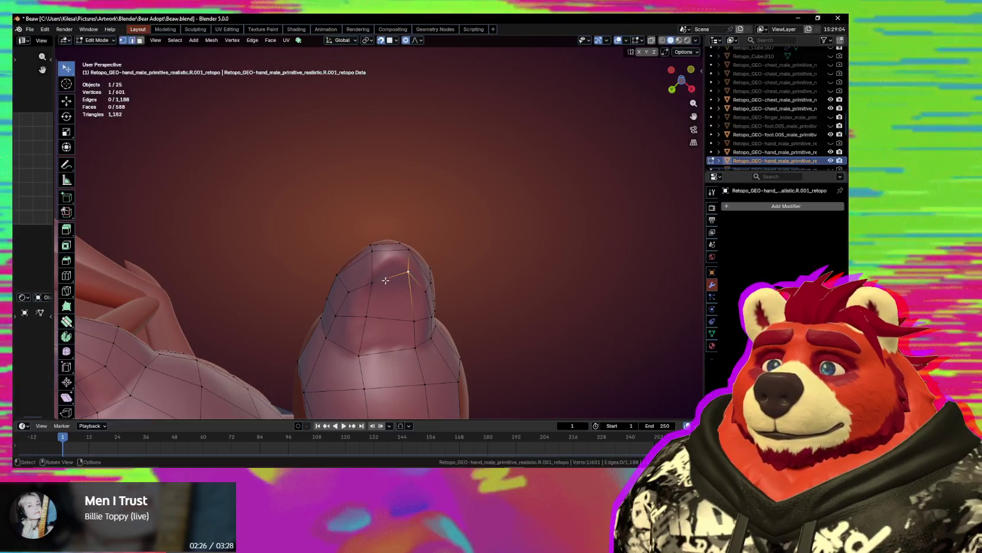
Grab and reposition the middle fingertip's vertices and cross edge to follow the sculpt.
{"action": "left_click", "coordinate": [375, 259]}
{"action": "left_click", "coordinate": [405, 264], "text": "shift"}
{"action": "key", "text": "g"}
{"action": "left_click", "coordinate": [403, 265]}
{"action": "left_click", "coordinate": [404, 263]}
{"action": "key", "text": "g"}
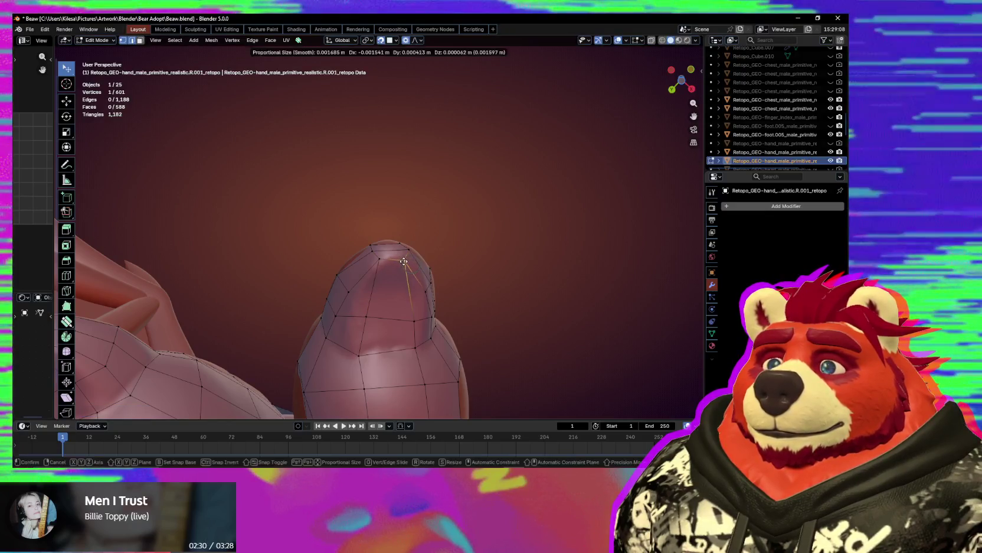
{"action": "left_click", "coordinate": [357, 289]}
{"action": "key", "text": "g"}
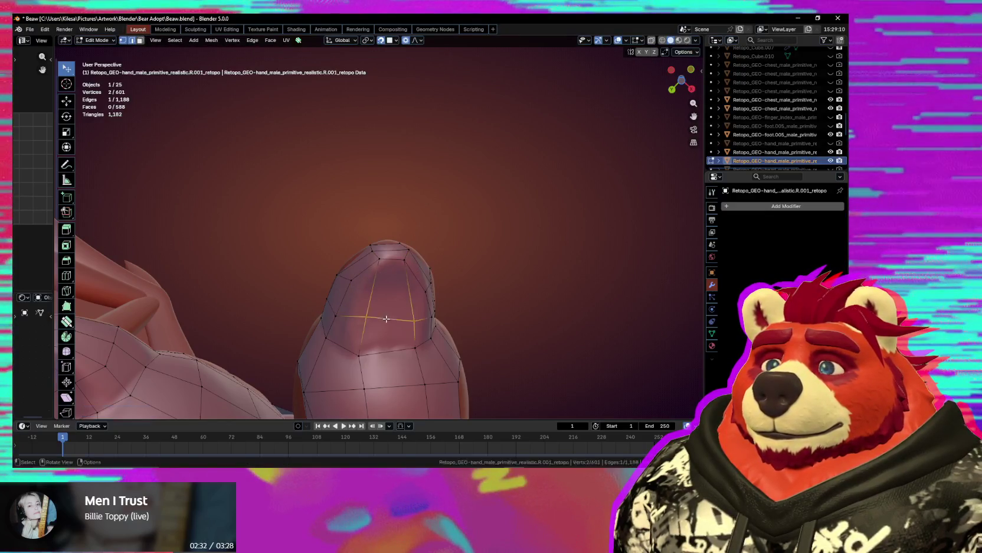
{"action": "left_click", "coordinate": [386, 319]}
{"action": "key", "text": "g"}
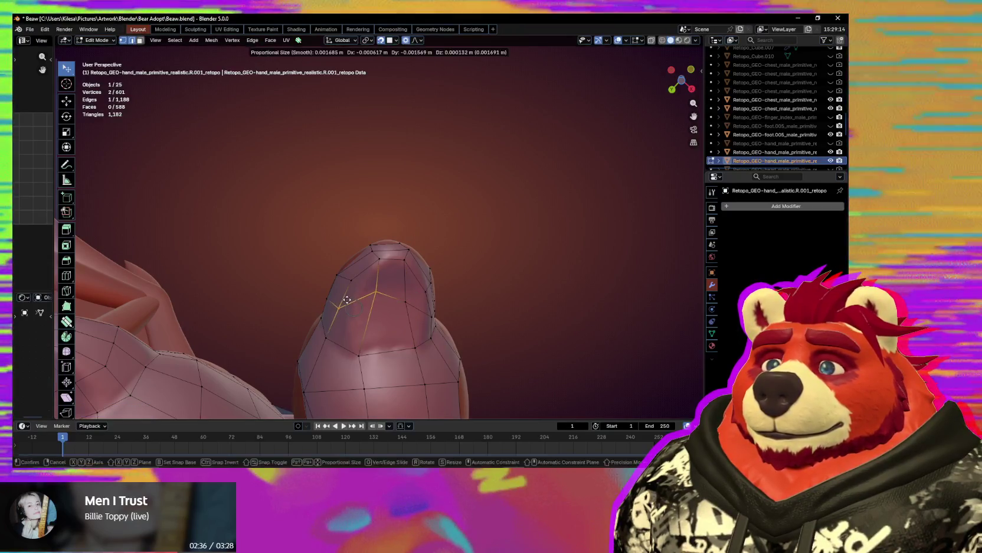
{"action": "left_click", "coordinate": [375, 303]}
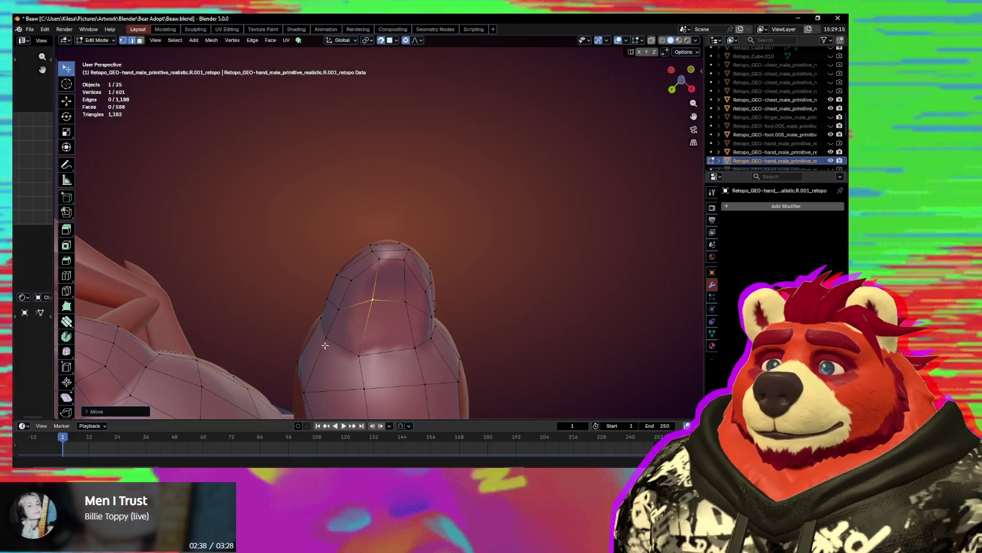
Move one more fingertip vertex into place on the sculpt.
{"action": "middle_click_drag", "start_coordinate": [327, 346], "coordinate": [371, 281]}
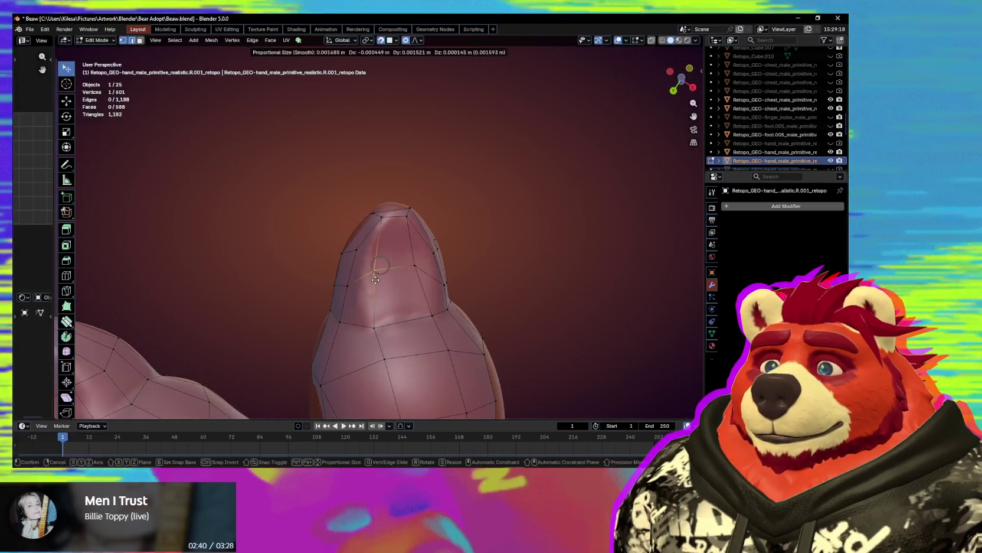
{"action": "left_click", "coordinate": [370, 281]}
{"action": "mouse_move", "coordinate": [371, 281]}
{"action": "middle_mouse_down"}
{"action": "mouse_move", "coordinate": [356, 229]}
{"action": "mouse_move", "coordinate": [395, 203]}
{"action": "middle_mouse_up"}
{"action": "left_click", "coordinate": [395, 203]}
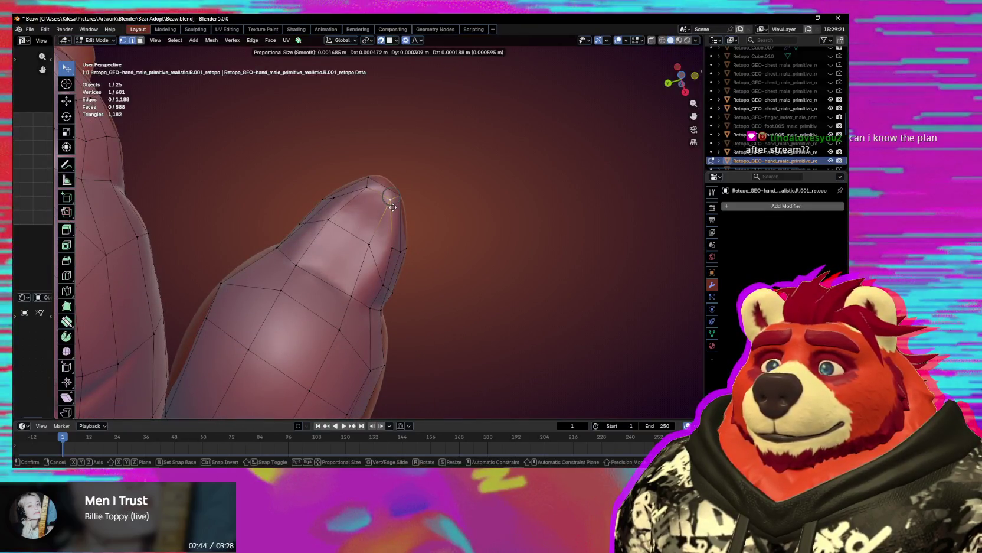
{"action": "left_click", "coordinate": [394, 242]}
Reshape the finger and knuckle area by moving vertices with proportional smooth falloff.
{"action": "mouse_move", "coordinate": [395, 242]}
{"action": "middle_mouse_down"}
{"action": "mouse_move", "coordinate": [480, 375]}
{"action": "mouse_move", "coordinate": [437, 320]}
{"action": "mouse_move", "coordinate": [367, 285]}
{"action": "middle_mouse_up"}
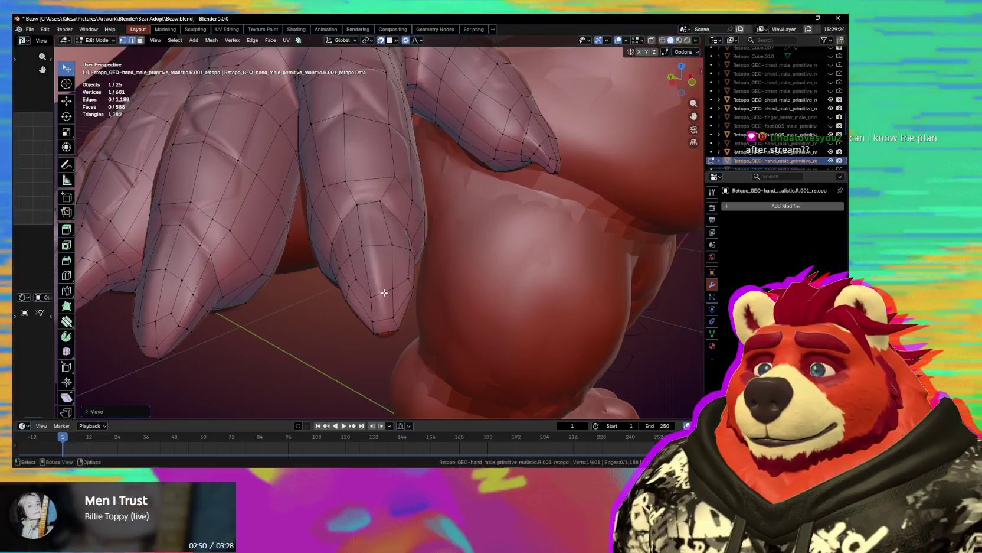
{"action": "left_click", "coordinate": [393, 284]}
{"action": "key", "text": "g"}
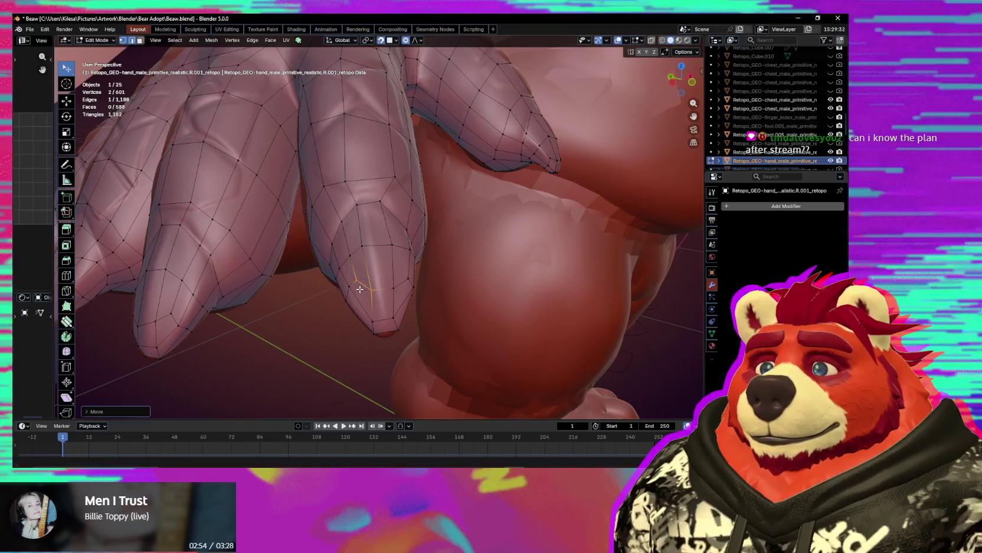
{"action": "middle_click_drag", "start_coordinate": [353, 301], "coordinate": [362, 303]}
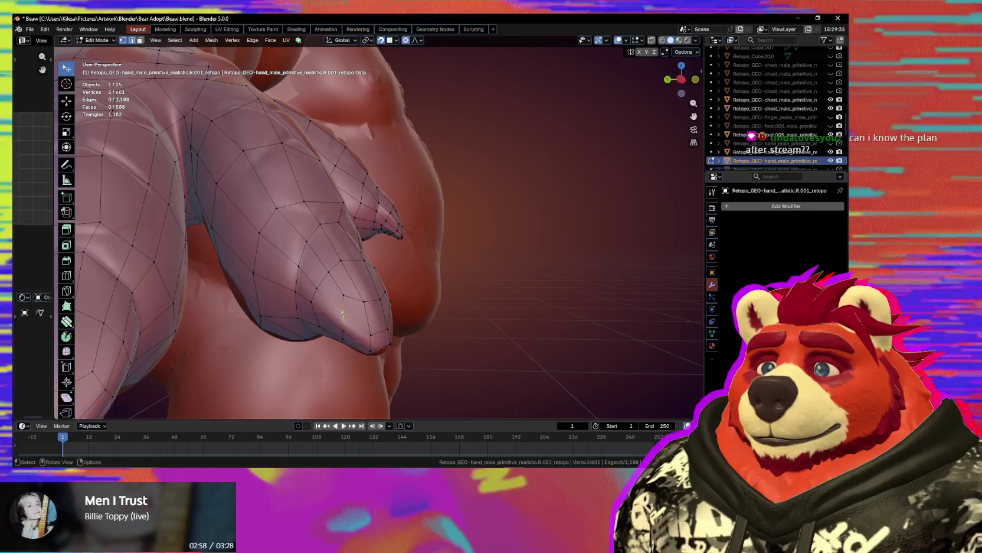
{"action": "left_click", "coordinate": [344, 320]}
{"action": "mouse_move", "coordinate": [344, 320]}
{"action": "middle_mouse_down"}
{"action": "mouse_move", "coordinate": [403, 319]}
{"action": "mouse_move", "coordinate": [361, 311]}
{"action": "middle_mouse_up"}
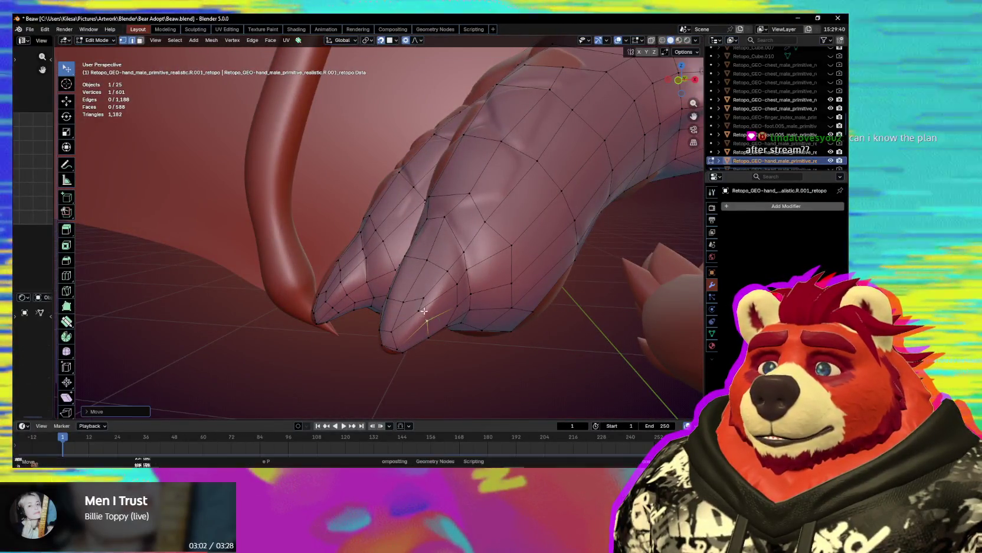
{"action": "key", "text": "g"}
{"action": "mouse_move", "coordinate": [425, 313]}
{"action": "middle_mouse_down"}
{"action": "mouse_move", "coordinate": [447, 286]}
{"action": "mouse_move", "coordinate": [499, 314]}
{"action": "middle_mouse_up"}
{"action": "left_click", "coordinate": [457, 303]}
{"action": "middle_click_drag", "start_coordinate": [423, 297], "coordinate": [416, 251], "text": "ctrl"}
{"action": "key", "text": "shift+space"}
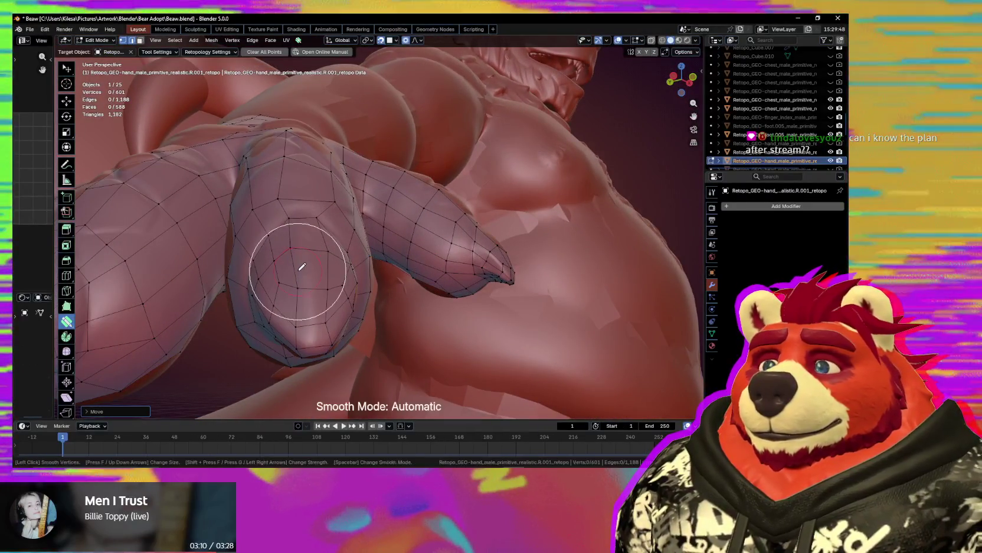
Smooth the thumb vertices and move its top edge and a fingertip vertex into place.
{"action": "mouse_move", "coordinate": [316, 269]}
{"action": "middle_mouse_down"}
{"action": "mouse_move", "coordinate": [335, 282]}
{"action": "mouse_move", "coordinate": [384, 252]}
{"action": "middle_mouse_up"}
{"action": "key", "text": "space"}
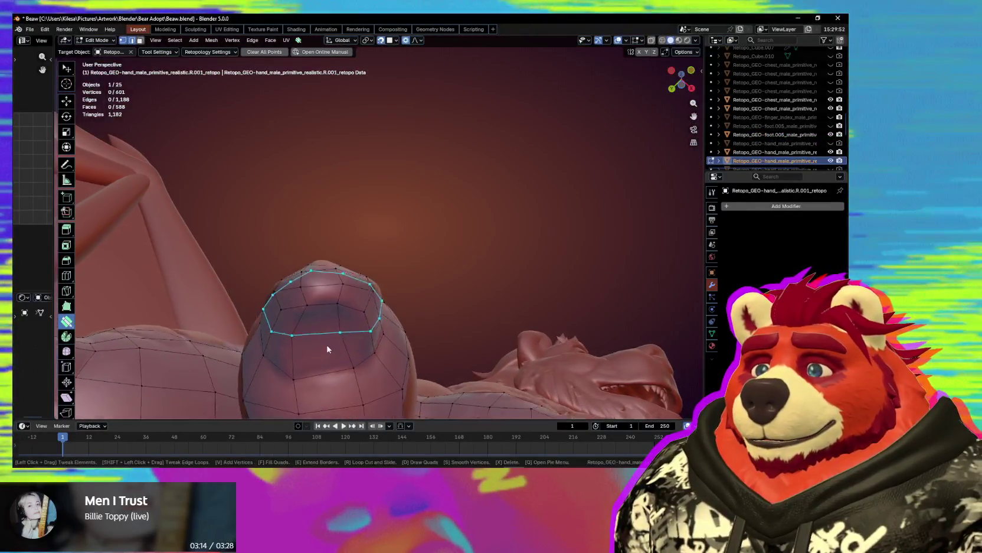
{"action": "middle_click_drag", "start_coordinate": [379, 291], "coordinate": [406, 286]}
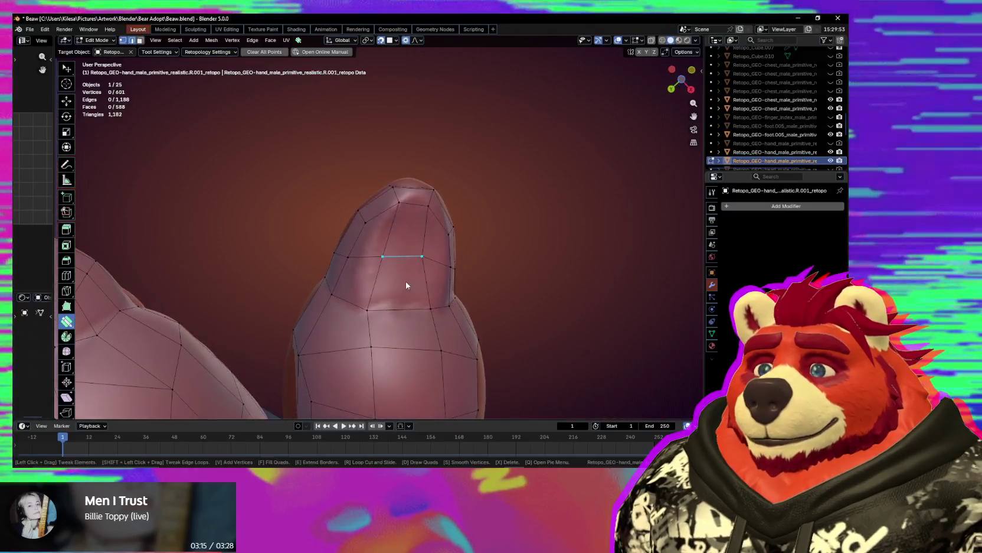
{"action": "left_click", "coordinate": [414, 219]}
{"action": "left_click", "coordinate": [415, 205]}
{"action": "middle_click_drag", "start_coordinate": [415, 205], "coordinate": [415, 309]}
{"action": "left_click_drag", "start_coordinate": [394, 325], "coordinate": [403, 311]}
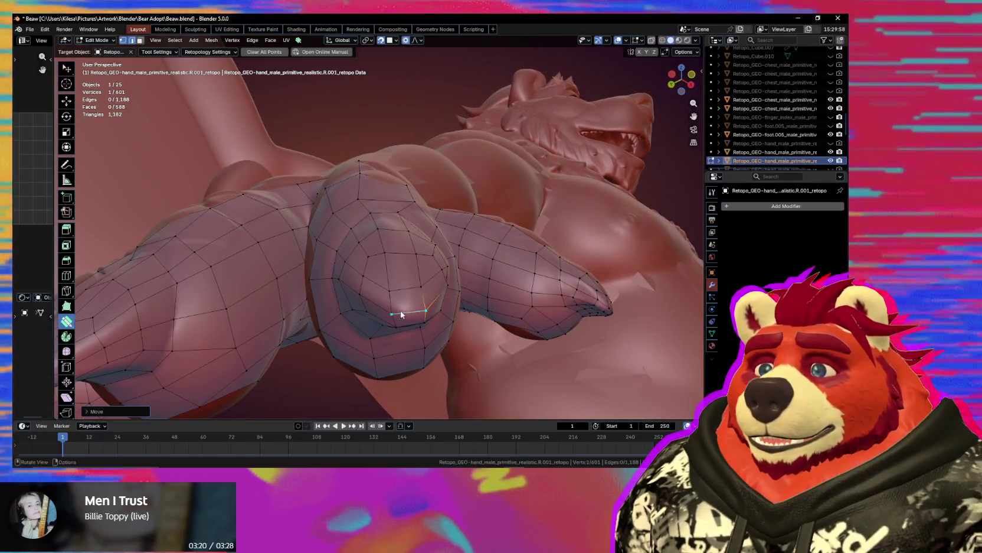
{"action": "mouse_move", "coordinate": [403, 311]}
{"action": "middle_mouse_down"}
{"action": "mouse_move", "coordinate": [403, 320]}
{"action": "mouse_move", "coordinate": [408, 263]}
{"action": "mouse_move", "coordinate": [396, 275]}
{"action": "middle_mouse_up"}
{"action": "key", "text": "s"}
{"action": "mouse_move", "coordinate": [382, 276]}
{"action": "left_mouse_down"}
{"action": "mouse_move", "coordinate": [398, 276]}
{"action": "mouse_move", "coordinate": [396, 264]}
{"action": "left_mouse_up"}
Smooth the vertices along a finger and reposition an edge on its fingertip.
{"action": "middle_click_drag", "start_coordinate": [400, 275], "coordinate": [344, 307]}
{"action": "left_click_drag", "start_coordinate": [345, 308], "coordinate": [345, 309]}
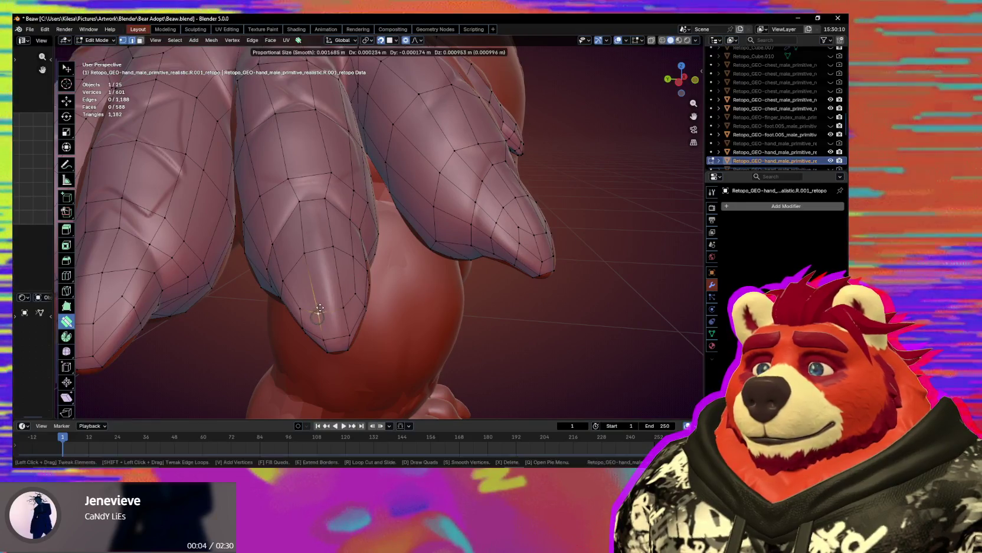
{"action": "middle_click_drag", "start_coordinate": [331, 316], "coordinate": [351, 272]}
{"action": "left_click_drag", "start_coordinate": [351, 245], "coordinate": [314, 244]}
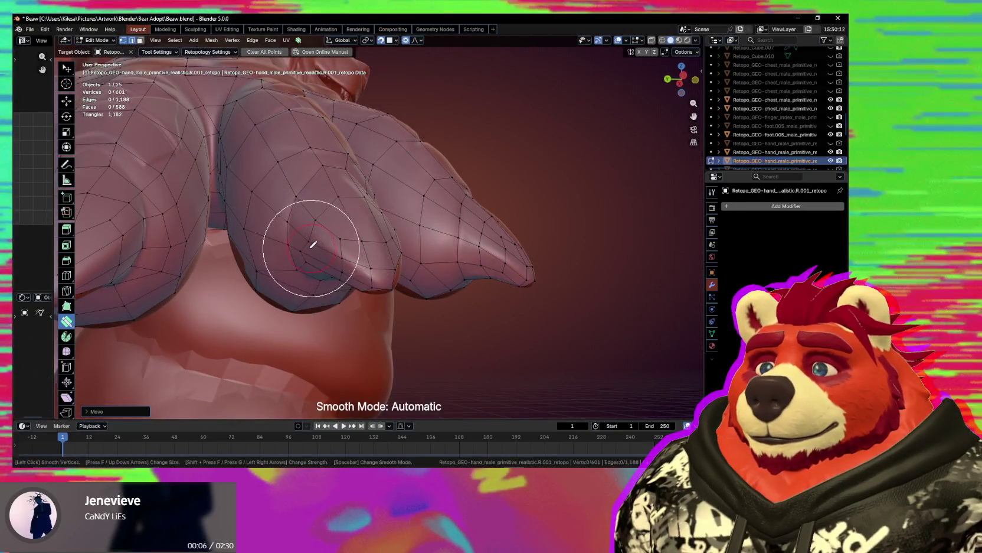
{"action": "middle_click_drag", "start_coordinate": [321, 264], "coordinate": [326, 201]}
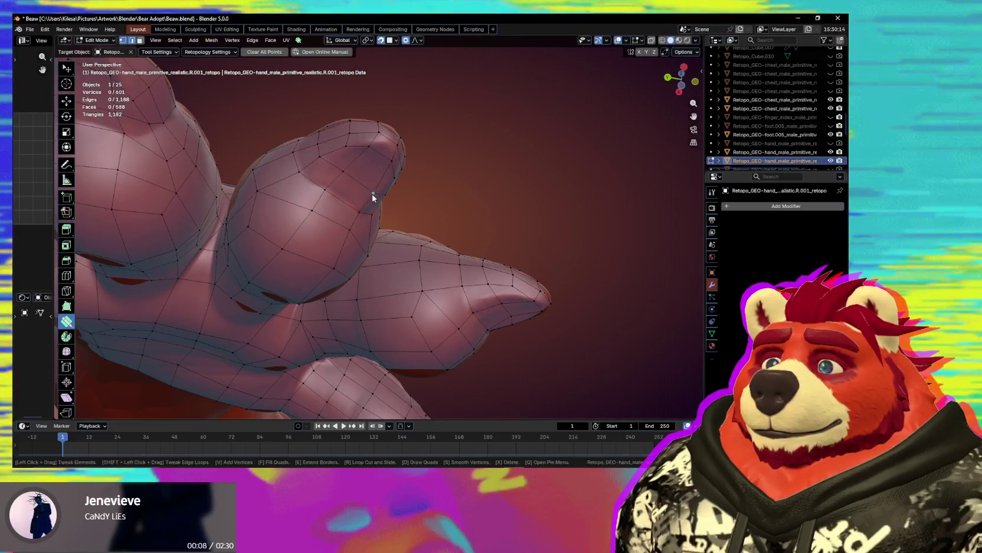
{"action": "middle_click_drag", "start_coordinate": [332, 167], "coordinate": [355, 177]}
{"action": "left_click_drag", "start_coordinate": [364, 181], "coordinate": [366, 179]}
{"action": "mouse_move", "coordinate": [367, 180]}
{"action": "middle_mouse_down"}
{"action": "mouse_move", "coordinate": [363, 226]}
{"action": "mouse_move", "coordinate": [351, 228]}
{"action": "mouse_move", "coordinate": [331, 193]}
{"action": "mouse_move", "coordinate": [370, 225]}
{"action": "mouse_move", "coordinate": [342, 246]}
{"action": "middle_mouse_up"}
Smooth the thumb tip vertices, then pull a finger edge up and nudge a vertex.
{"action": "scroll", "coordinate": [343, 245], "scroll_direction": "up", "scroll_amount": 3}
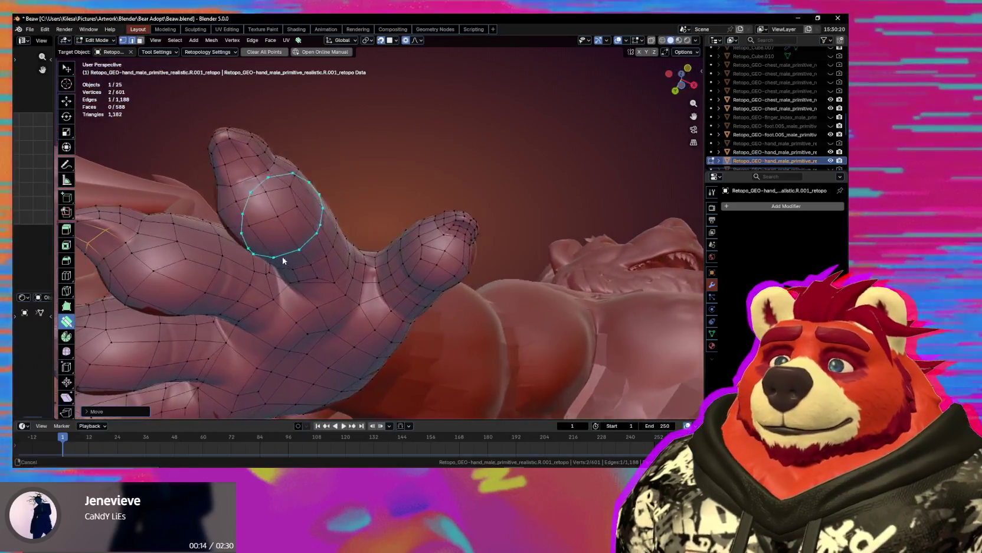
{"action": "middle_click_drag", "start_coordinate": [273, 260], "coordinate": [204, 245], "text": "shift"}
{"action": "scroll", "coordinate": [351, 219], "scroll_direction": "up", "scroll_amount": 5}
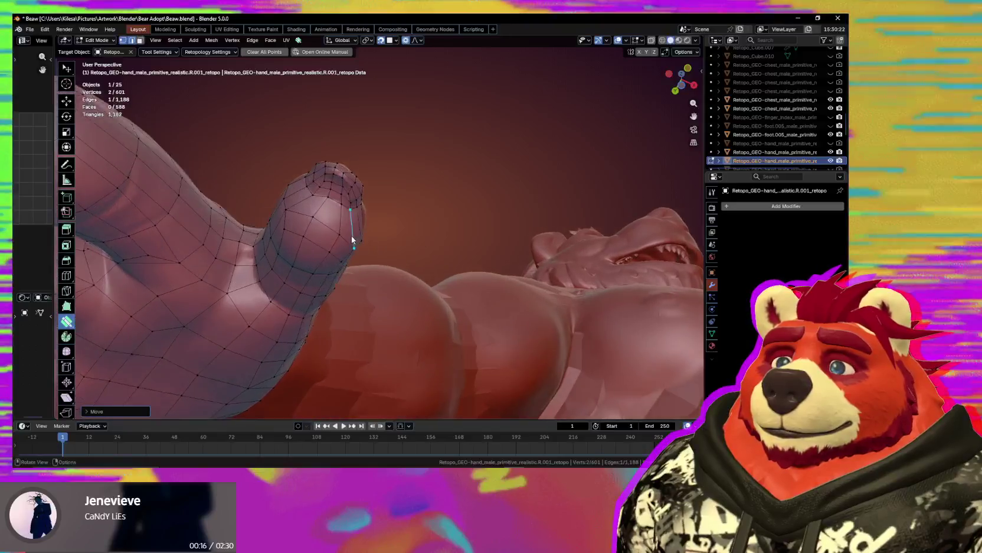
{"action": "key", "text": "s"}
{"action": "middle_click_drag", "start_coordinate": [349, 244], "coordinate": [275, 273]}
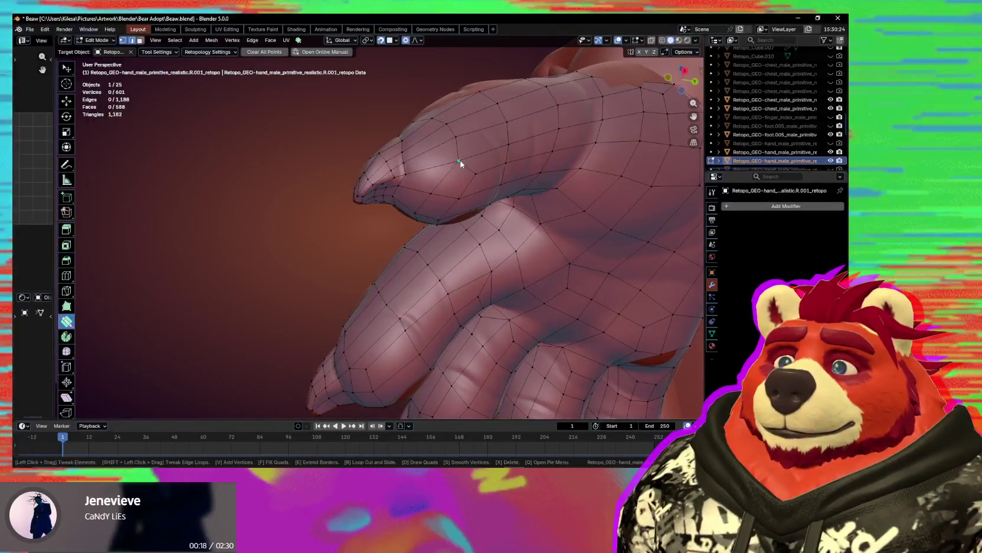
{"action": "left_click_drag", "start_coordinate": [461, 163], "coordinate": [454, 146]}
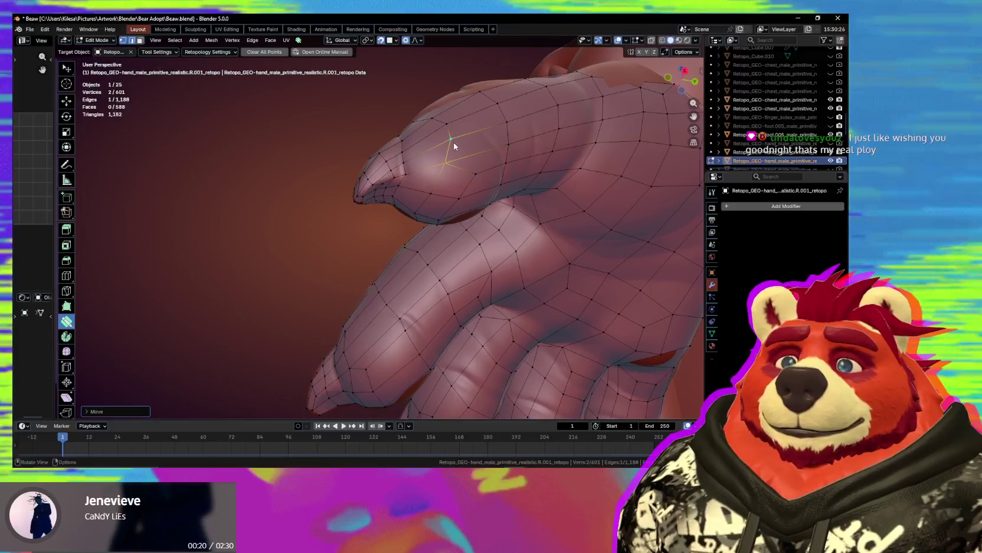
{"action": "middle_click_drag", "start_coordinate": [452, 145], "coordinate": [439, 194]}
{"action": "left_click", "coordinate": [437, 195]}
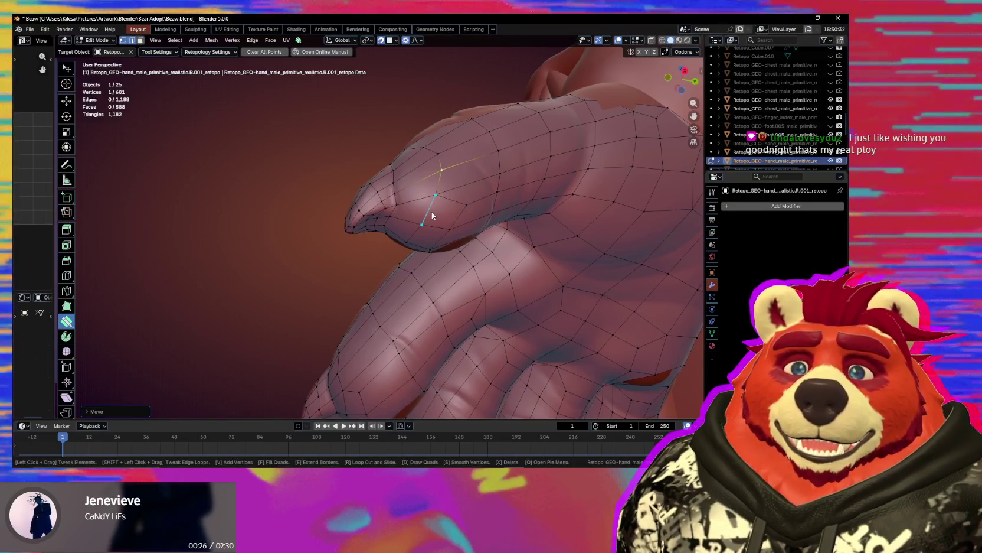
{"action": "middle_click_drag", "start_coordinate": [436, 200], "coordinate": [436, 168]}
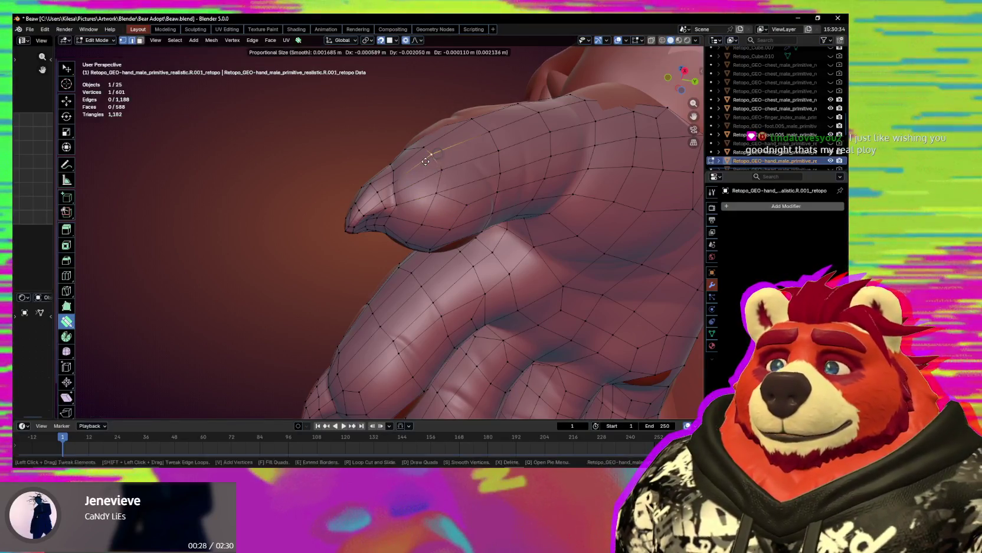
{"action": "left_click_drag", "start_coordinate": [426, 161], "coordinate": [434, 175]}
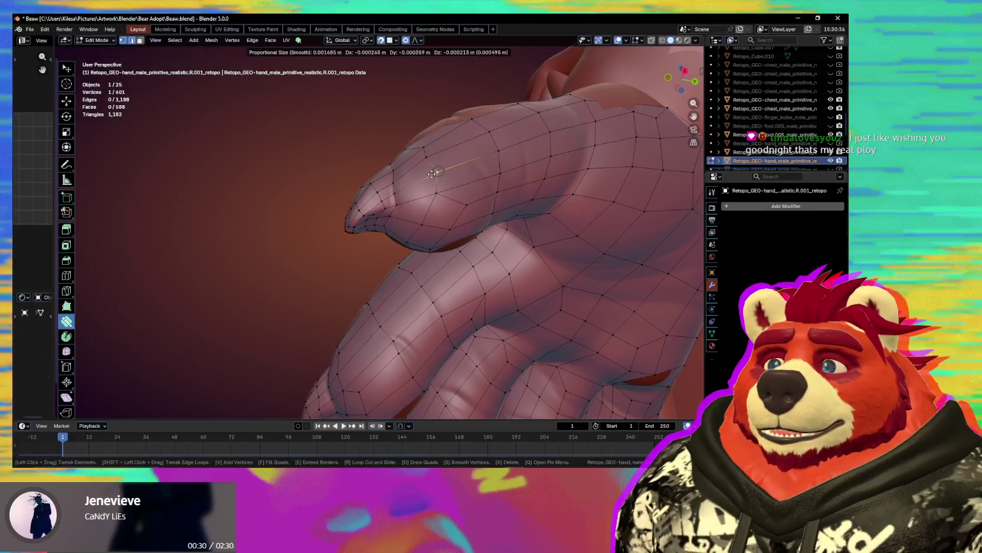
Add a strip of quads and an edge loop across the finger's underside.
{"action": "mouse_move", "coordinate": [422, 160]}
{"action": "middle_mouse_down"}
{"action": "mouse_move", "coordinate": [428, 197]}
{"action": "mouse_move", "coordinate": [480, 268]}
{"action": "mouse_move", "coordinate": [454, 239]}
{"action": "mouse_move", "coordinate": [403, 241]}
{"action": "middle_mouse_up"}
{"action": "left_click_drag", "start_coordinate": [384, 255], "coordinate": [440, 345]}
{"action": "left_click", "coordinate": [467, 203]}
Clear the selection and add another edge loop around a further finger.
{"action": "middle_click_drag", "start_coordinate": [471, 204], "coordinate": [430, 241]}
{"action": "key", "text": "alt+a"}
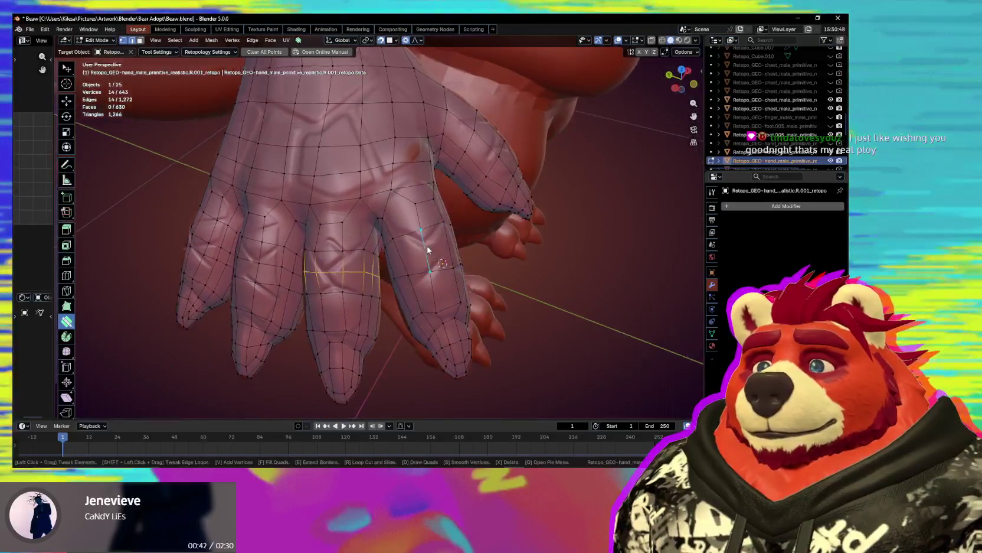
{"action": "left_click", "coordinate": [431, 241]}
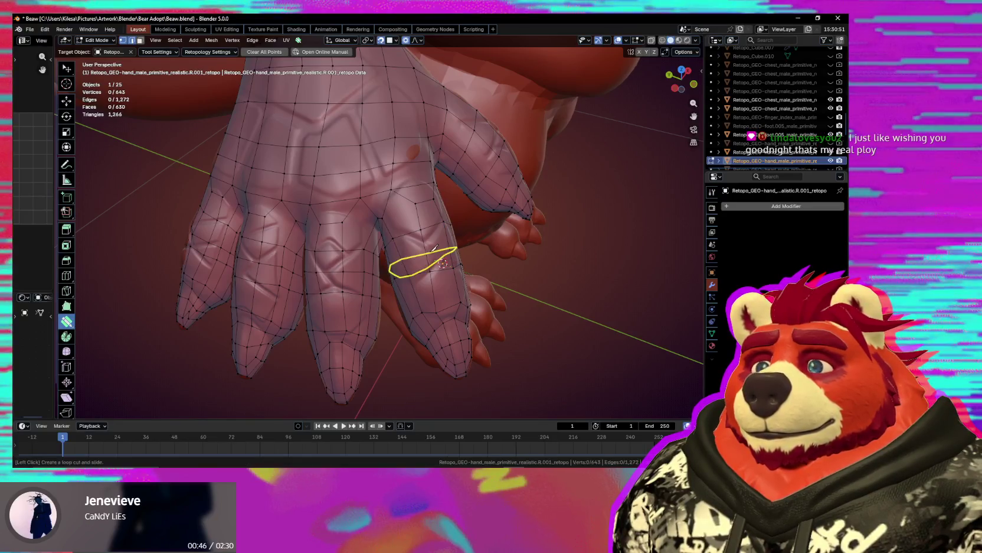
{"action": "middle_click_drag", "start_coordinate": [434, 247], "coordinate": [471, 263]}
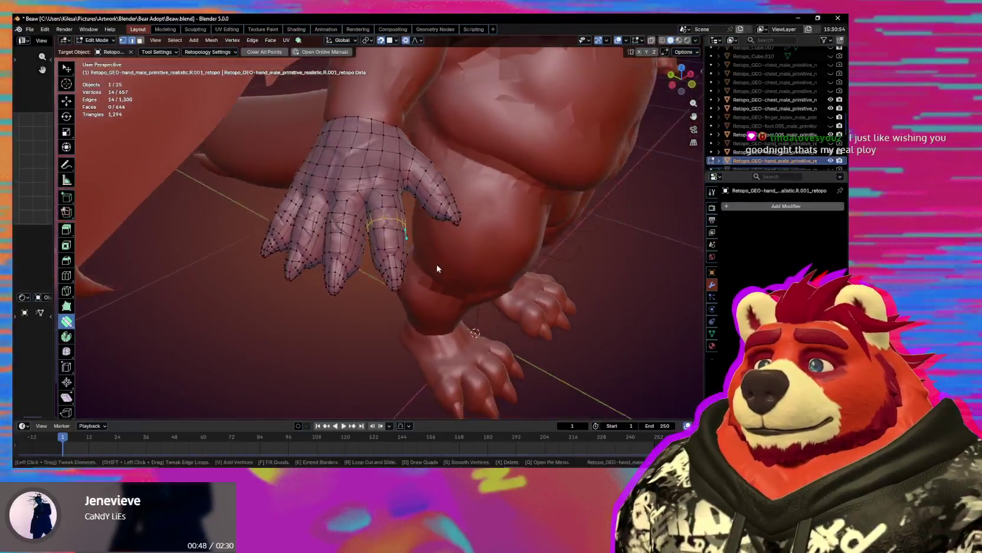
{"action": "scroll", "coordinate": [470, 263], "scroll_direction": "up", "scroll_amount": 2}
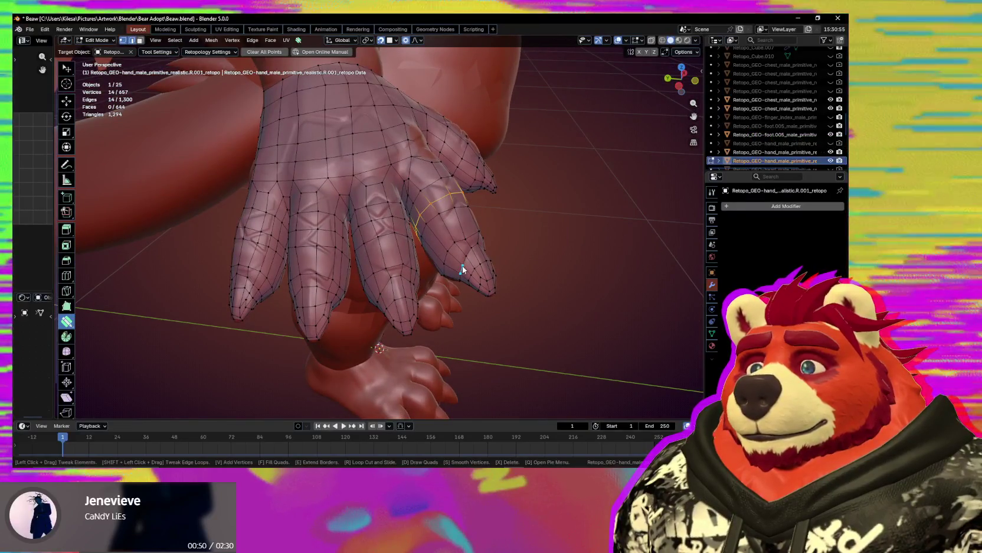
Join two vertex pairs across the finger gaps with J, creating new edges.
{"action": "mouse_move", "coordinate": [318, 201]}
{"action": "middle_mouse_down"}
{"action": "mouse_move", "coordinate": [354, 203]}
{"action": "mouse_move", "coordinate": [330, 236]}
{"action": "middle_mouse_up"}
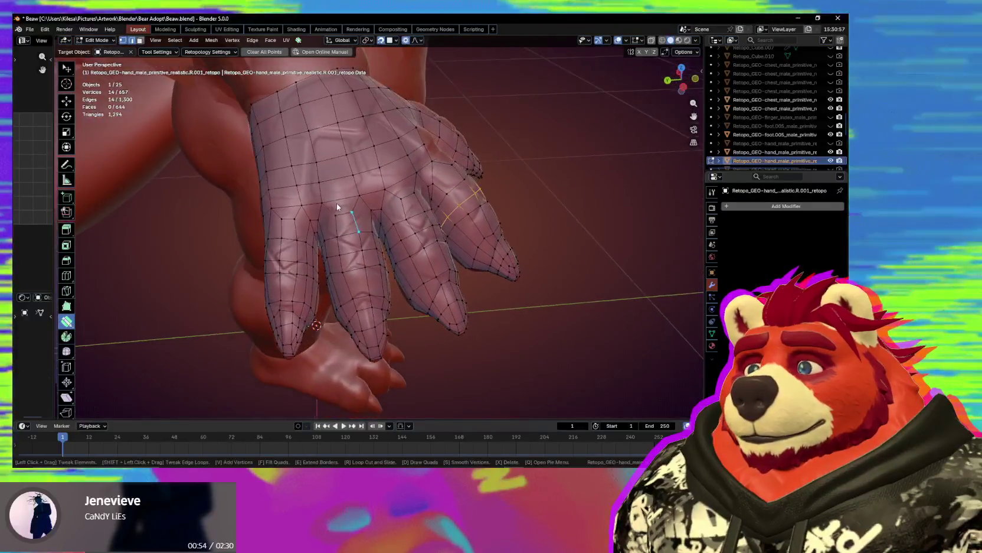
{"action": "scroll", "coordinate": [319, 243], "scroll_direction": "up", "scroll_amount": 2}
{"action": "scroll", "coordinate": [247, 228], "scroll_direction": "up", "scroll_amount": 2}
{"action": "left_click", "coordinate": [270, 231], "text": "alt"}
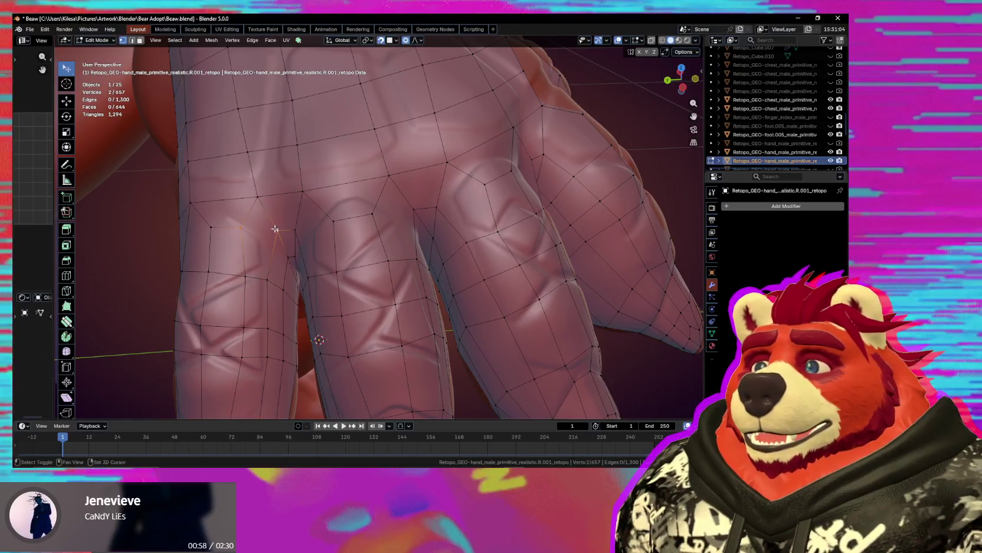
{"action": "left_click", "coordinate": [376, 216], "text": "shift"}
{"action": "key", "text": "j"}
{"action": "middle_click_drag", "start_coordinate": [375, 217], "coordinate": [398, 229]}
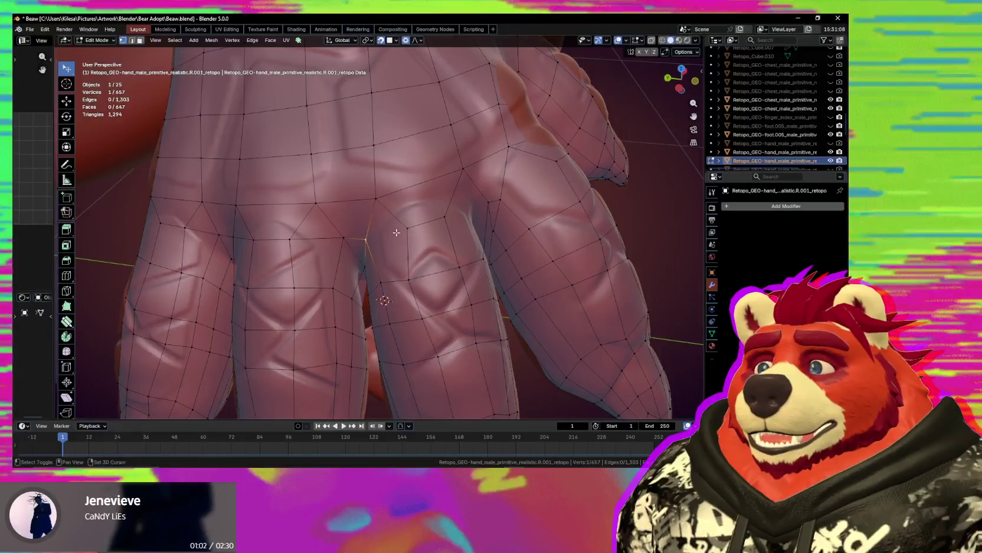
{"action": "left_click", "coordinate": [400, 230], "text": "shift"}
{"action": "key", "text": "j"}
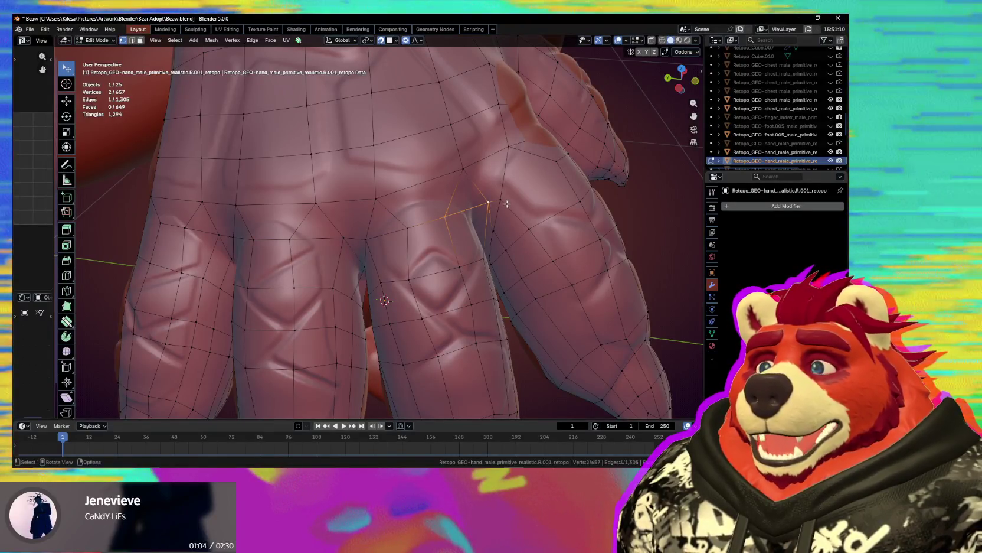
Select another pair of vertices between the fingers for connecting.
{"action": "middle_click_drag", "start_coordinate": [507, 203], "coordinate": [340, 267]}
{"action": "left_click", "coordinate": [348, 269]}
{"action": "left_click", "coordinate": [406, 261], "text": "shift"}
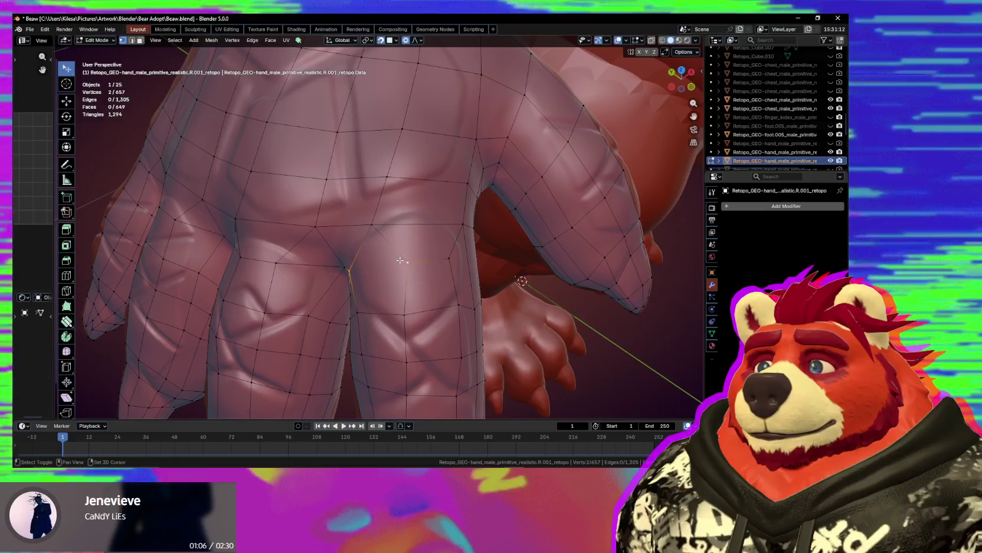
{"action": "mouse_move", "coordinate": [412, 262]}
{"action": "middle_mouse_down"}
{"action": "mouse_move", "coordinate": [415, 175]}
{"action": "mouse_move", "coordinate": [431, 165]}
{"action": "middle_mouse_up"}
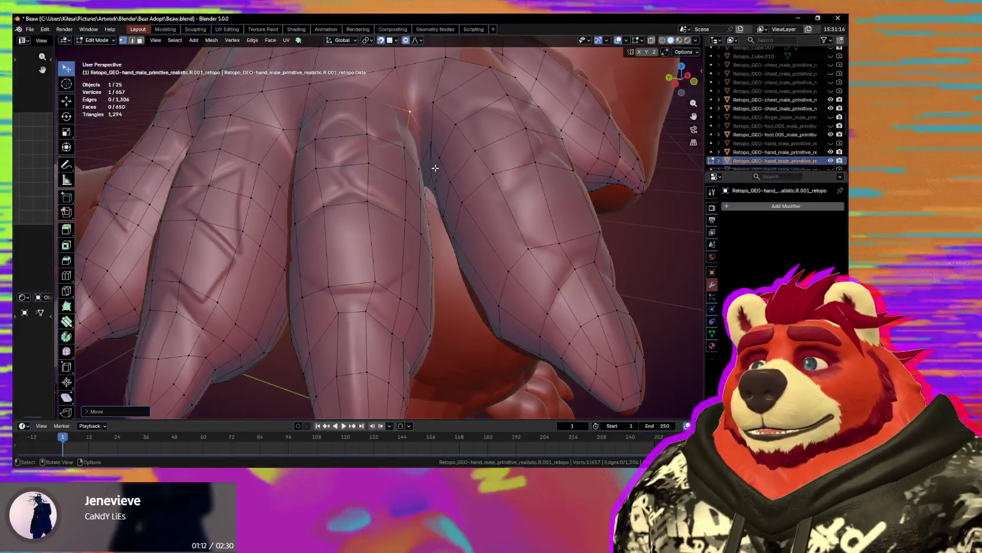
{"action": "key", "text": "shift+s"}
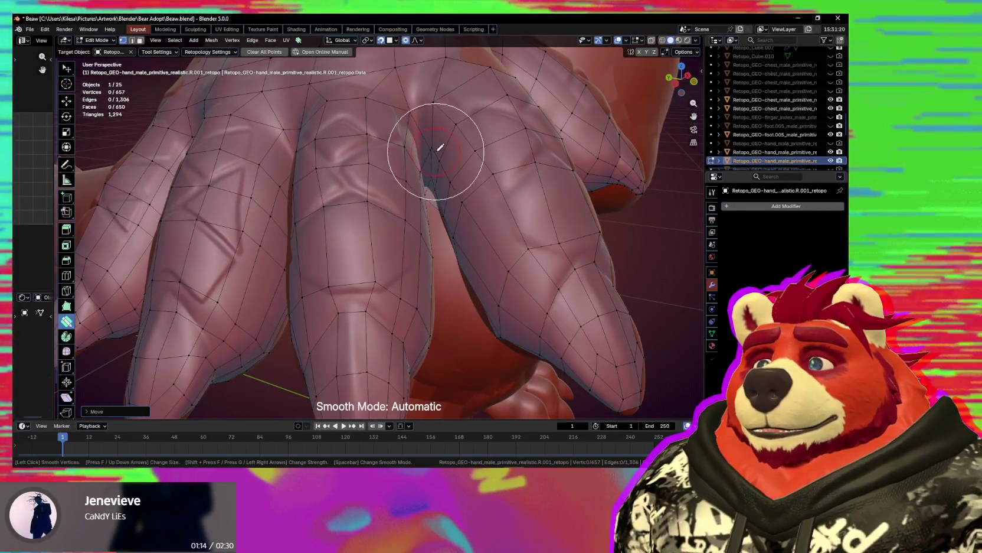
Zoom into the finger gap and nudge the vertices deep inside it onto the sculpt.
{"action": "scroll", "coordinate": [394, 175], "scroll_direction": "up", "scroll_amount": 2}
{"action": "scroll", "coordinate": [392, 197], "scroll_direction": "up", "scroll_amount": 3}
{"action": "scroll", "coordinate": [401, 177], "scroll_direction": "up", "scroll_amount": 2}
{"action": "scroll", "coordinate": [404, 171], "scroll_direction": "up", "scroll_amount": 2}
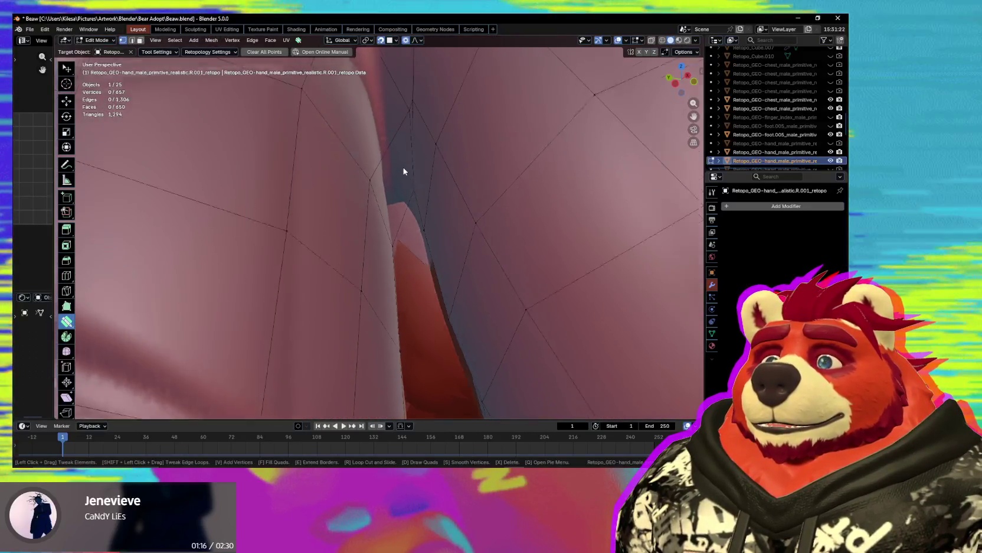
{"action": "scroll", "coordinate": [404, 171], "scroll_direction": "down", "scroll_amount": 1}
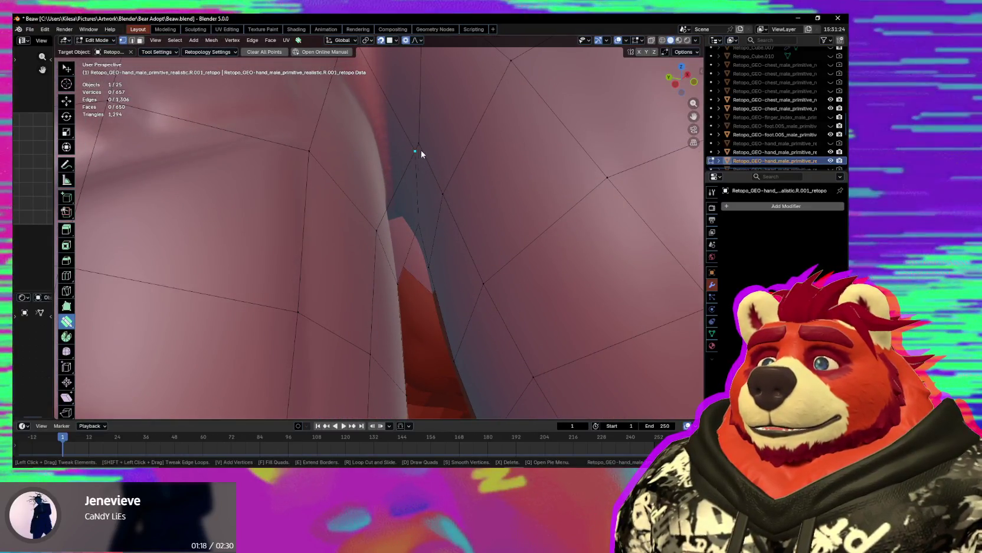
{"action": "left_click_drag", "start_coordinate": [395, 154], "coordinate": [410, 149]}
{"action": "middle_click_drag", "start_coordinate": [411, 150], "coordinate": [411, 136]}
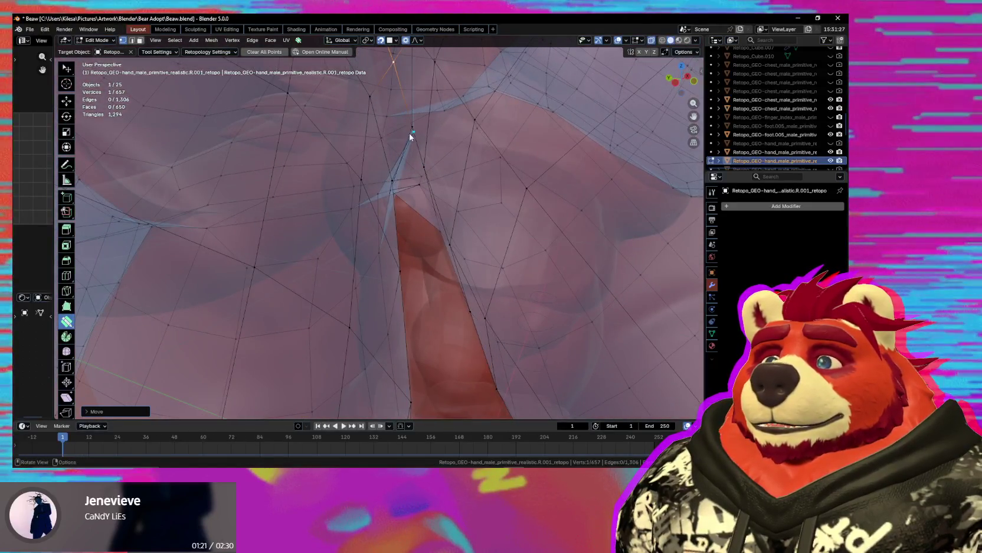
{"action": "left_click_drag", "start_coordinate": [410, 136], "coordinate": [390, 124]}
{"action": "scroll", "coordinate": [387, 116], "scroll_direction": "up", "scroll_amount": 4}
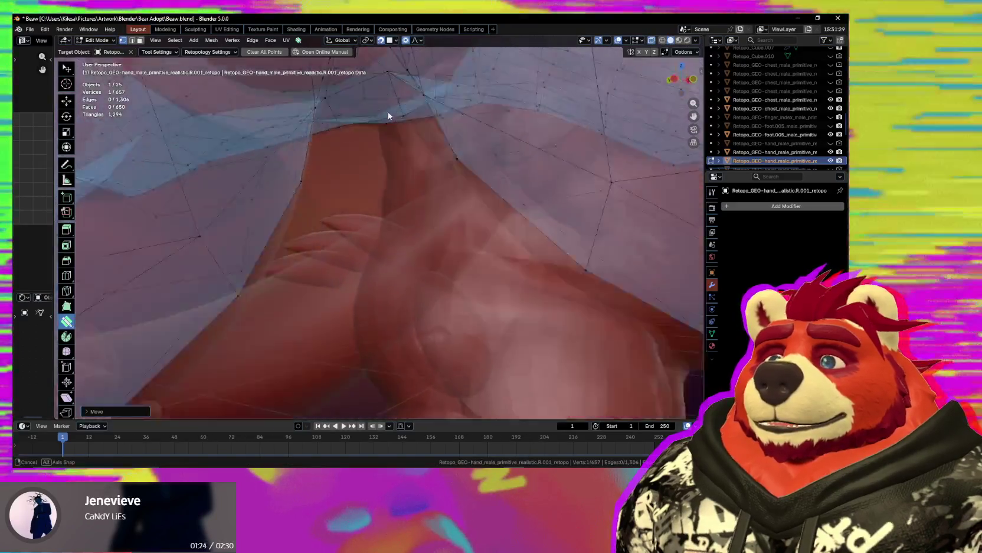
{"action": "mouse_move", "coordinate": [378, 129]}
{"action": "middle_mouse_down"}
{"action": "mouse_move", "coordinate": [390, 257]}
{"action": "mouse_move", "coordinate": [386, 234]}
{"action": "mouse_move", "coordinate": [409, 257]}
{"action": "mouse_move", "coordinate": [420, 308]}
{"action": "mouse_move", "coordinate": [366, 212]}
{"action": "middle_mouse_up"}
Pull the palm and finger-base vertices down so they follow the sculpted surface.
{"action": "mouse_move", "coordinate": [300, 193]}
{"action": "left_mouse_down"}
{"action": "mouse_move", "coordinate": [284, 205]}
{"action": "mouse_move", "coordinate": [301, 234]}
{"action": "left_mouse_up"}
{"action": "left_click_drag", "start_coordinate": [372, 176], "coordinate": [386, 213]}
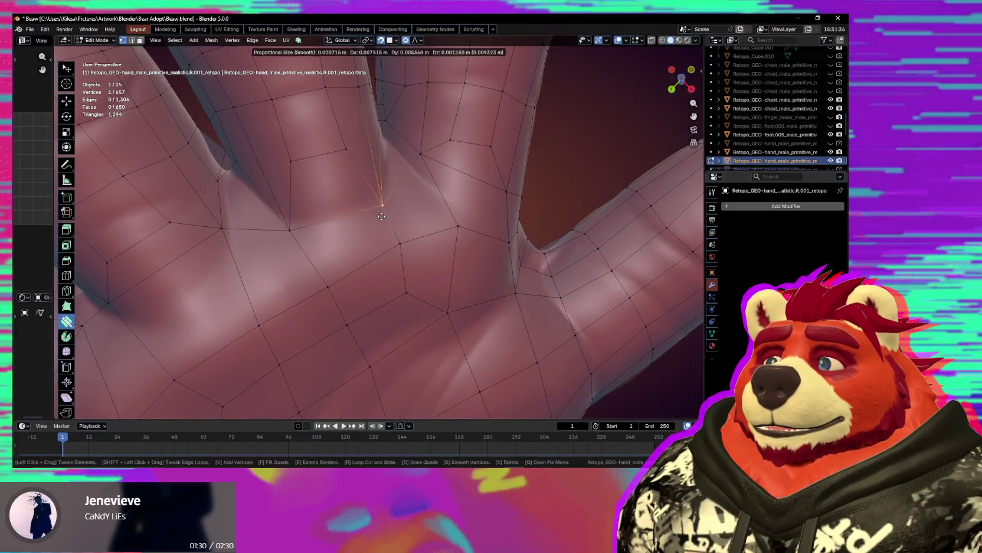
{"action": "mouse_move", "coordinate": [290, 161]}
{"action": "left_mouse_down"}
{"action": "mouse_move", "coordinate": [302, 185]}
{"action": "mouse_move", "coordinate": [344, 186]}
{"action": "left_mouse_up"}
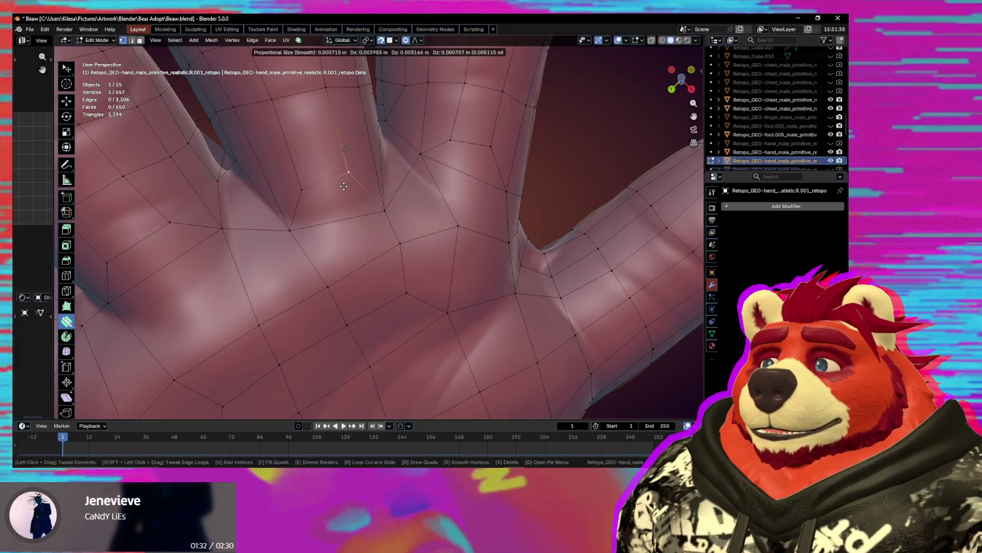
{"action": "middle_click_drag", "start_coordinate": [370, 205], "coordinate": [373, 190]}
{"action": "left_click_drag", "start_coordinate": [373, 190], "coordinate": [381, 181]}
{"action": "mouse_move", "coordinate": [397, 180]}
{"action": "middle_mouse_down"}
{"action": "mouse_move", "coordinate": [358, 229]}
{"action": "mouse_move", "coordinate": [392, 234]}
{"action": "middle_mouse_up"}
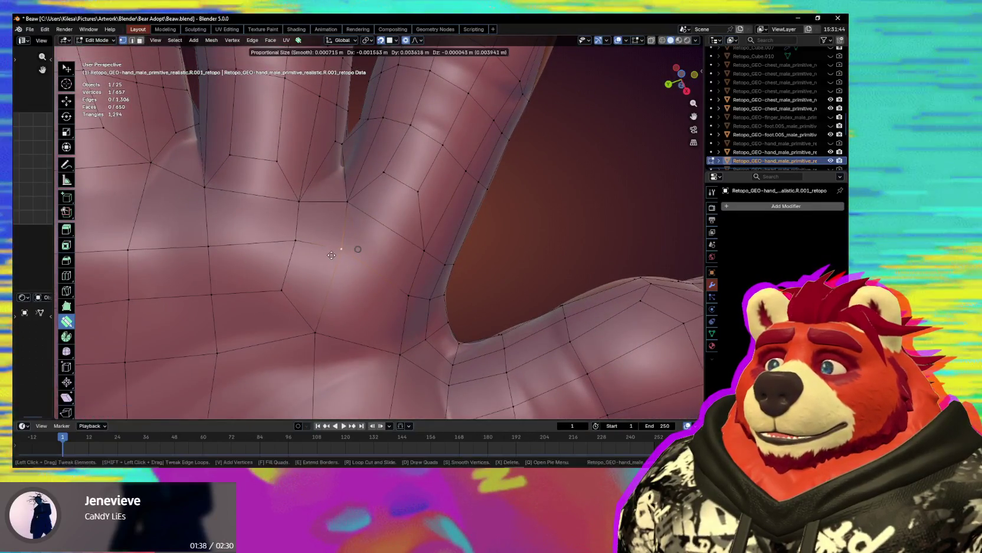
{"action": "middle_click_drag", "start_coordinate": [331, 255], "coordinate": [401, 263]}
Move the edge between the fingers down onto the sculpt and check the result.
{"action": "left_click_drag", "start_coordinate": [335, 212], "coordinate": [223, 220]}
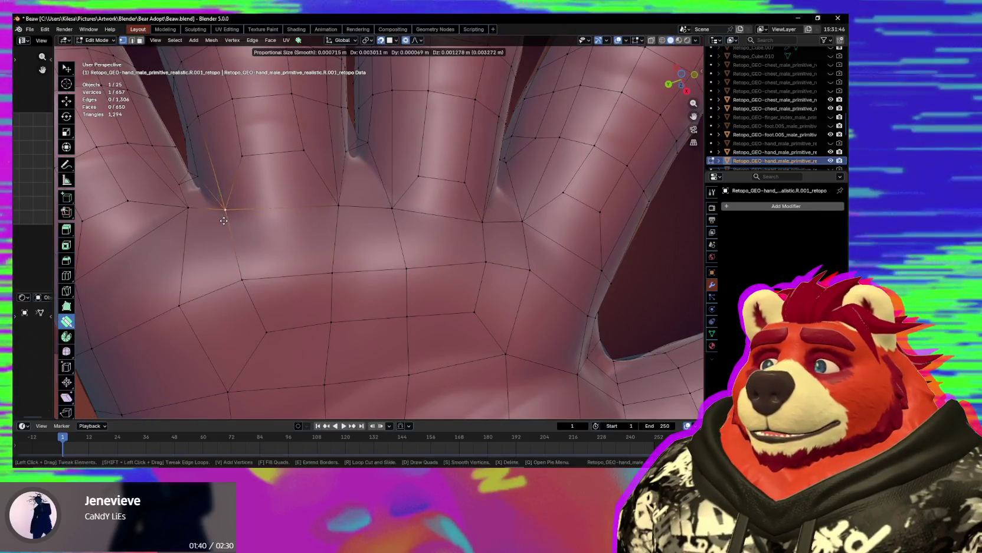
{"action": "left_click", "coordinate": [260, 154]}
{"action": "middle_click_drag", "start_coordinate": [267, 193], "coordinate": [303, 229]}
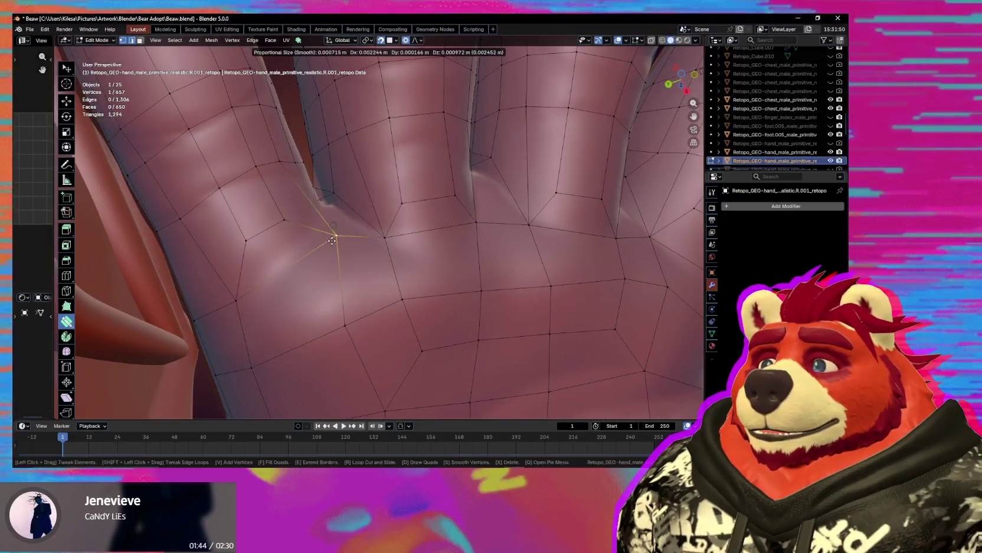
{"action": "left_click_drag", "start_coordinate": [277, 245], "coordinate": [281, 240]}
{"action": "middle_click_drag", "start_coordinate": [281, 239], "coordinate": [370, 277]}
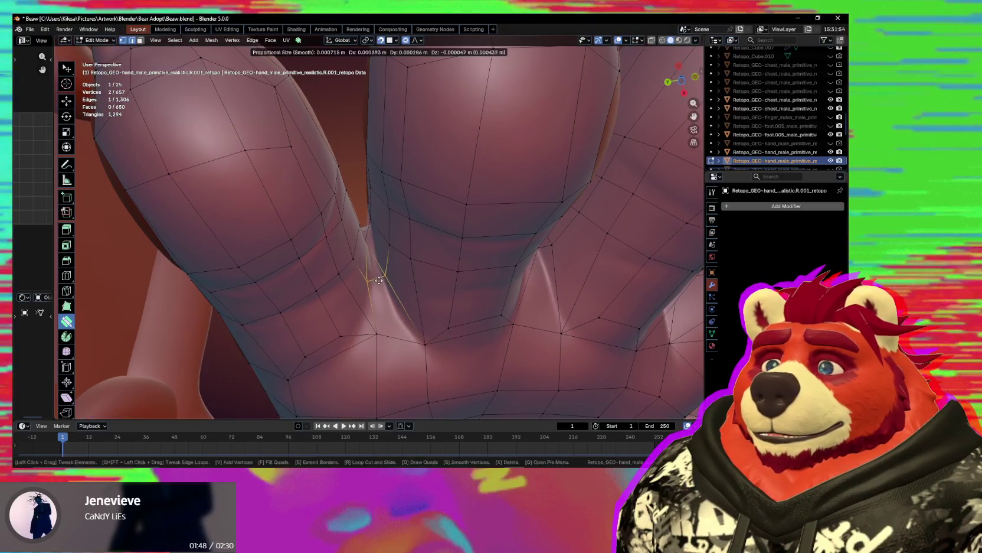
{"action": "left_click", "coordinate": [385, 285]}
{"action": "mouse_move", "coordinate": [392, 307]}
{"action": "middle_mouse_down"}
{"action": "mouse_move", "coordinate": [414, 297]}
{"action": "mouse_move", "coordinate": [384, 273]}
{"action": "mouse_move", "coordinate": [373, 249]}
{"action": "middle_mouse_up"}
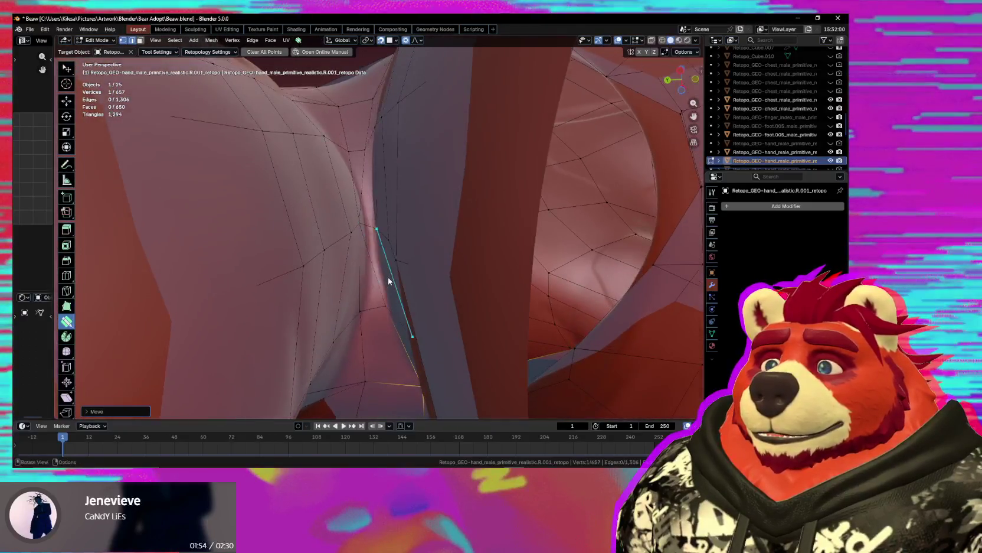
Tuck the vertices deeper into the finger crease so they hug the sculpt.
{"action": "left_click_drag", "start_coordinate": [373, 249], "coordinate": [391, 237]}
{"action": "mouse_move", "coordinate": [391, 237]}
{"action": "middle_mouse_down"}
{"action": "mouse_move", "coordinate": [379, 249]}
{"action": "mouse_move", "coordinate": [368, 213]}
{"action": "middle_mouse_up"}
{"action": "left_click_drag", "start_coordinate": [368, 213], "coordinate": [374, 210]}
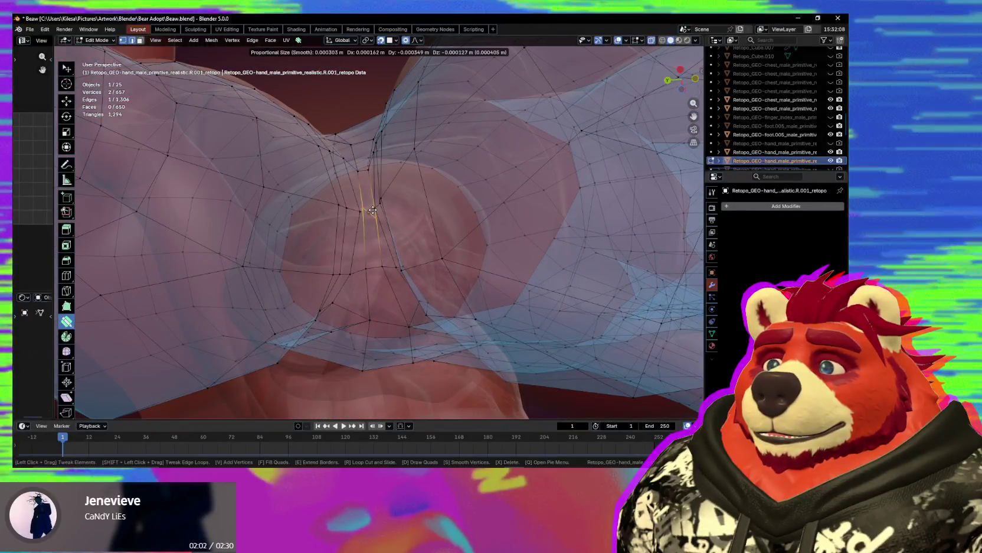
{"action": "left_click", "coordinate": [361, 207]}
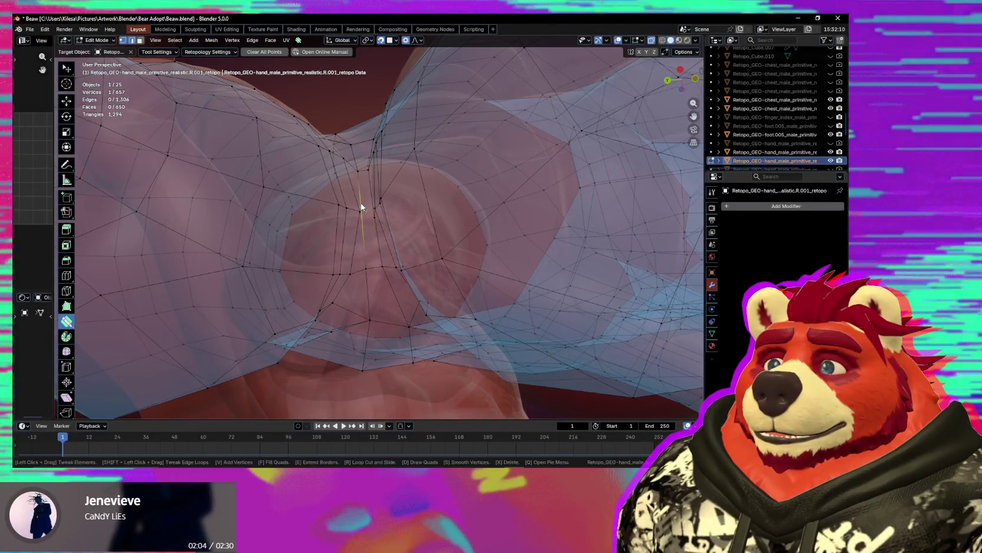
{"action": "left_click_drag", "start_coordinate": [368, 212], "coordinate": [368, 212]}
{"action": "middle_click_drag", "start_coordinate": [368, 212], "coordinate": [377, 307]}
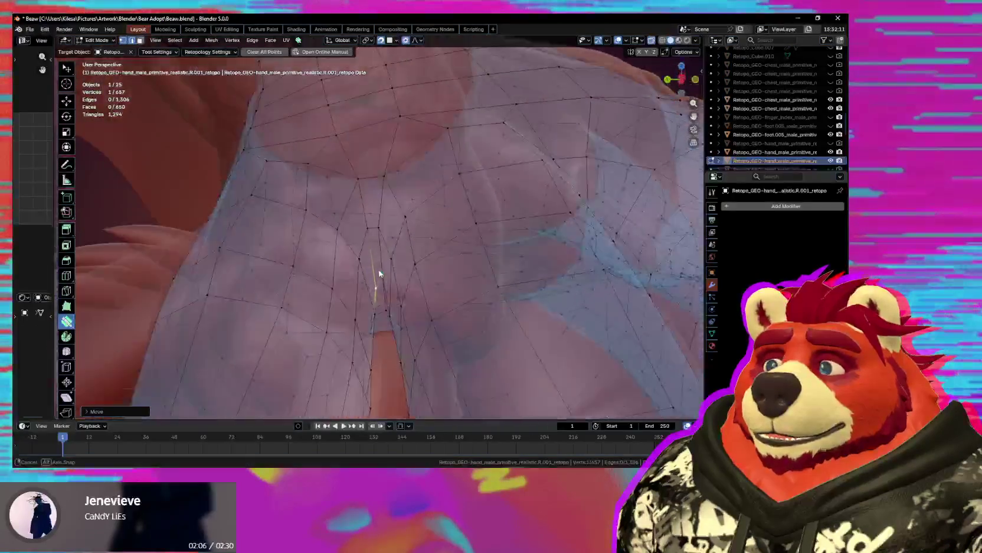
{"action": "left_click_drag", "start_coordinate": [374, 294], "coordinate": [374, 293]}
{"action": "mouse_move", "coordinate": [374, 293]}
{"action": "middle_mouse_down"}
{"action": "mouse_move", "coordinate": [384, 295]}
{"action": "mouse_move", "coordinate": [384, 201]}
{"action": "mouse_move", "coordinate": [367, 184]}
{"action": "middle_mouse_up"}
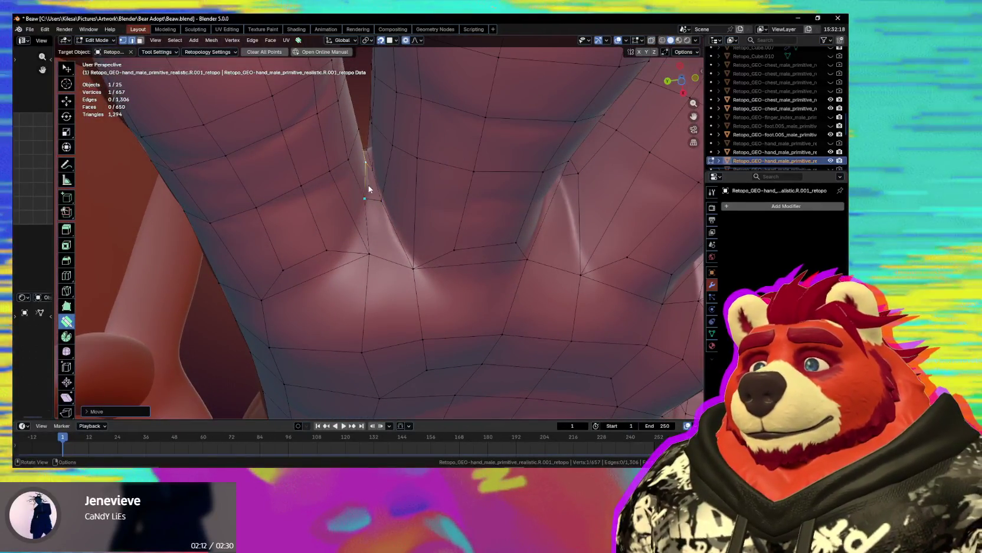
Slant the gap edge by lowering its top vertex and move the edges into the finger gap.
{"action": "left_click_drag", "start_coordinate": [362, 163], "coordinate": [366, 179]}
{"action": "mouse_move", "coordinate": [366, 182]}
{"action": "middle_mouse_down"}
{"action": "mouse_move", "coordinate": [390, 230]}
{"action": "mouse_move", "coordinate": [394, 274]}
{"action": "middle_mouse_up"}
{"action": "left_click_drag", "start_coordinate": [392, 273], "coordinate": [392, 273]}
{"action": "mouse_move", "coordinate": [393, 272]}
{"action": "middle_mouse_down"}
{"action": "mouse_move", "coordinate": [320, 285]}
{"action": "mouse_move", "coordinate": [426, 223]}
{"action": "middle_mouse_up"}
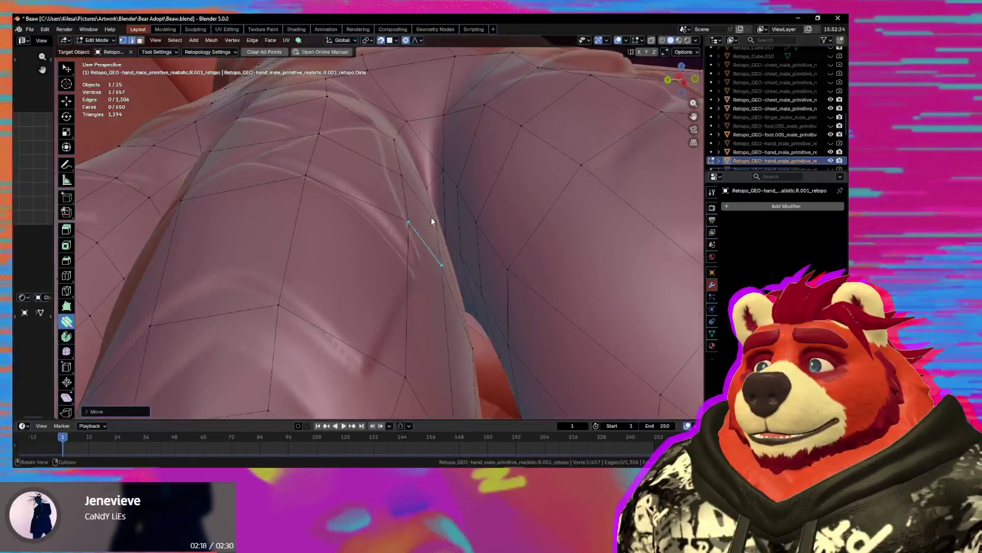
{"action": "mouse_move", "coordinate": [439, 175]}
{"action": "middle_mouse_down"}
{"action": "mouse_move", "coordinate": [443, 193]}
{"action": "mouse_move", "coordinate": [420, 222]}
{"action": "middle_mouse_up"}
{"action": "mouse_move", "coordinate": [419, 222]}
{"action": "left_mouse_down"}
{"action": "mouse_move", "coordinate": [407, 229]}
{"action": "mouse_move", "coordinate": [424, 235]}
{"action": "left_mouse_up"}
{"action": "mouse_move", "coordinate": [423, 235]}
{"action": "middle_mouse_down"}
{"action": "mouse_move", "coordinate": [458, 258]}
{"action": "mouse_move", "coordinate": [442, 248]}
{"action": "mouse_move", "coordinate": [445, 283]}
{"action": "mouse_move", "coordinate": [434, 297]}
{"action": "middle_mouse_up"}
{"action": "left_click", "coordinate": [435, 288]}
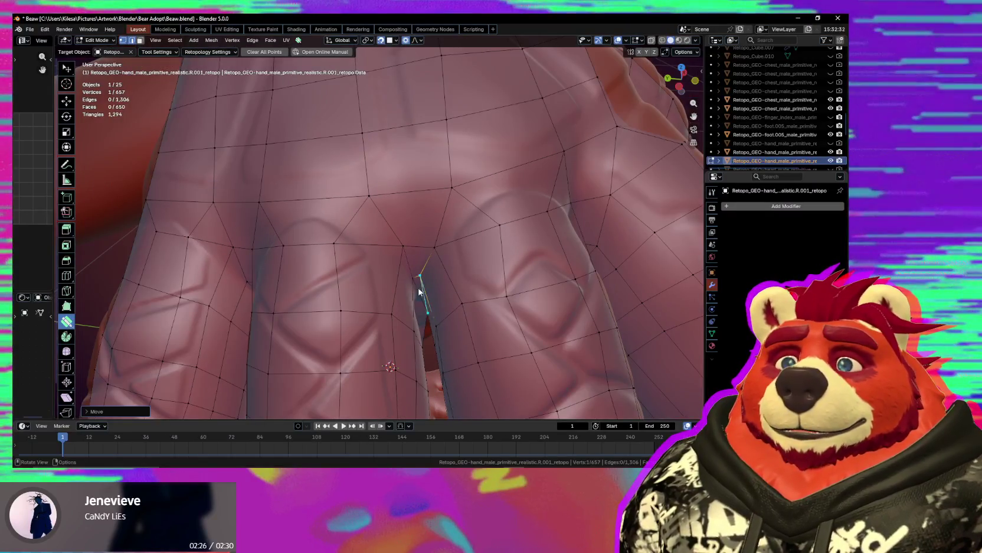
{"action": "mouse_move", "coordinate": [340, 283]}
{"action": "middle_mouse_down"}
{"action": "mouse_move", "coordinate": [311, 265]}
{"action": "mouse_move", "coordinate": [322, 253]}
{"action": "middle_mouse_up"}
Loop-cut across the knuckle faces, sliding the new edge's vertex to the left.
{"action": "key", "text": "ctrl+r"}
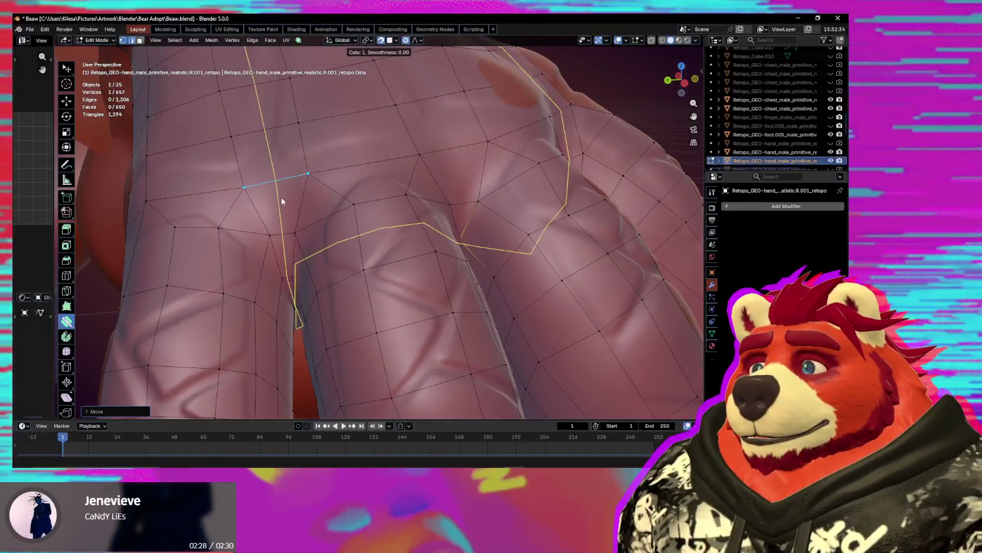
{"action": "double_click", "coordinate": [264, 209]}
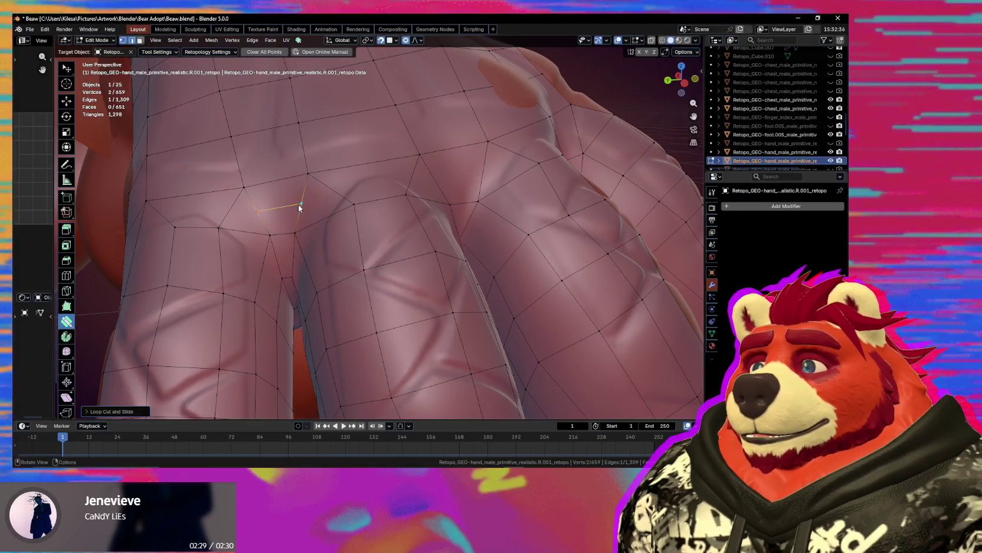
{"action": "left_click_drag", "start_coordinate": [299, 204], "coordinate": [291, 208]}
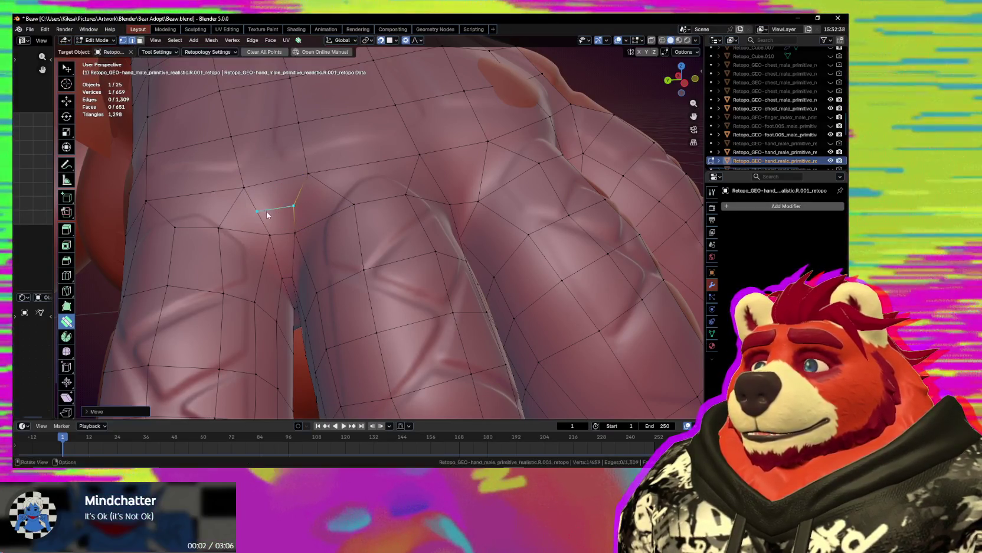
{"action": "middle_click_drag", "start_coordinate": [270, 211], "coordinate": [384, 225]}
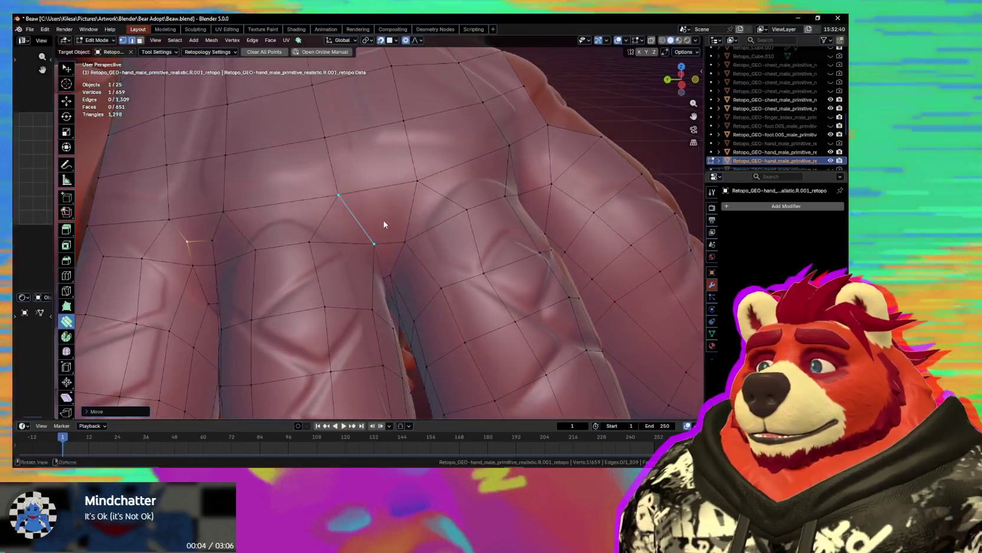
{"action": "double_click", "coordinate": [384, 223]}
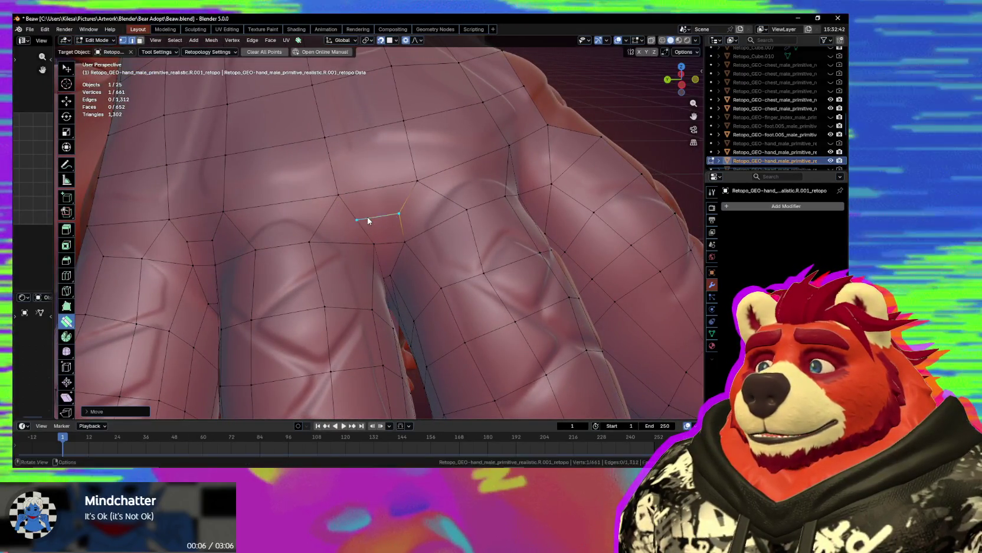
{"action": "left_click", "coordinate": [374, 217]}
Add another loop cut across the knuckles, reaching 663 vertices and 653 faces.
{"action": "middle_click_drag", "start_coordinate": [449, 227], "coordinate": [424, 223]}
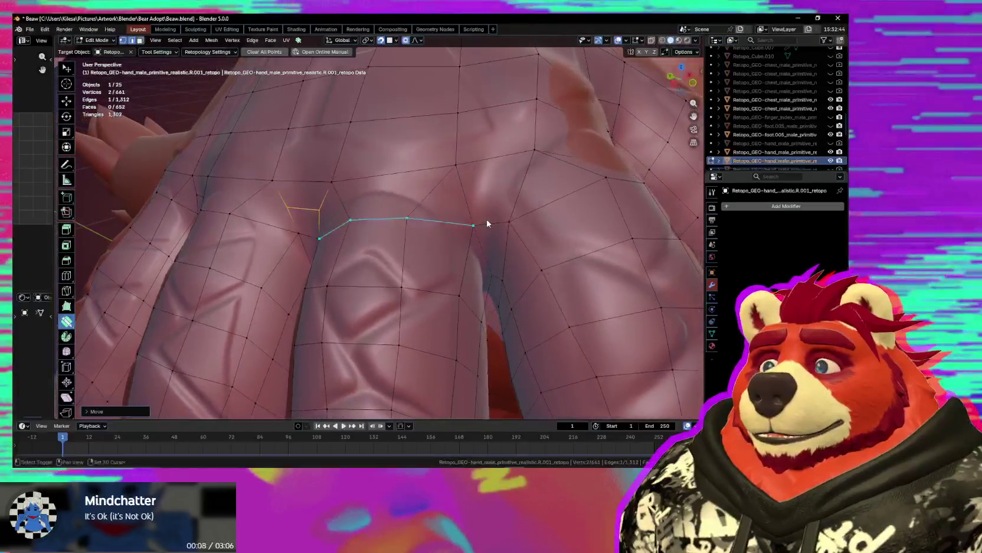
{"action": "left_click", "coordinate": [418, 219]}
{"action": "key", "text": "ctrl+r"}
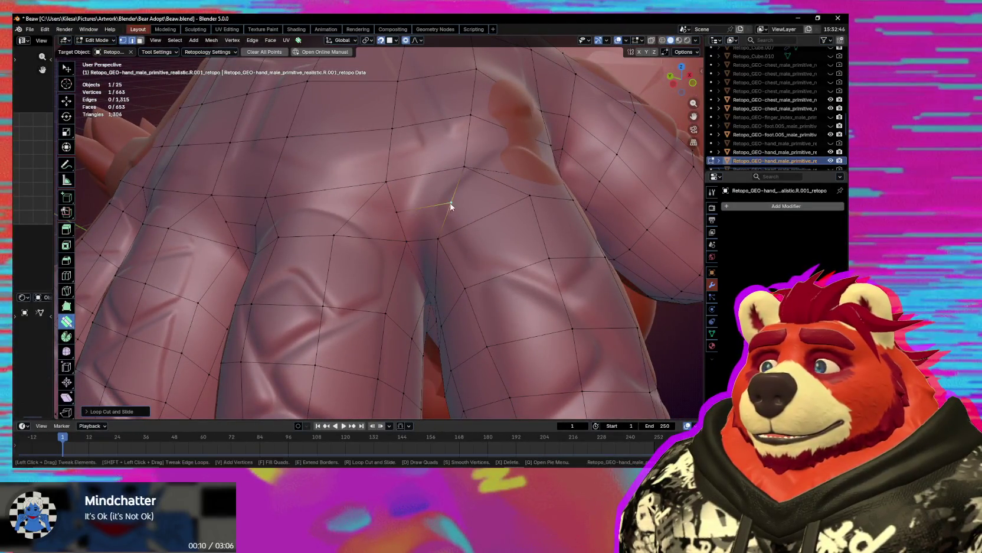
{"action": "left_click", "coordinate": [411, 209]}
{"action": "scroll", "coordinate": [414, 221], "scroll_direction": "down", "scroll_amount": 5}
{"action": "mouse_move", "coordinate": [418, 229]}
{"action": "middle_mouse_down"}
{"action": "mouse_move", "coordinate": [463, 246]}
{"action": "mouse_move", "coordinate": [417, 316]}
{"action": "middle_mouse_up"}
{"action": "scroll", "coordinate": [456, 225], "scroll_direction": "down", "scroll_amount": 3}
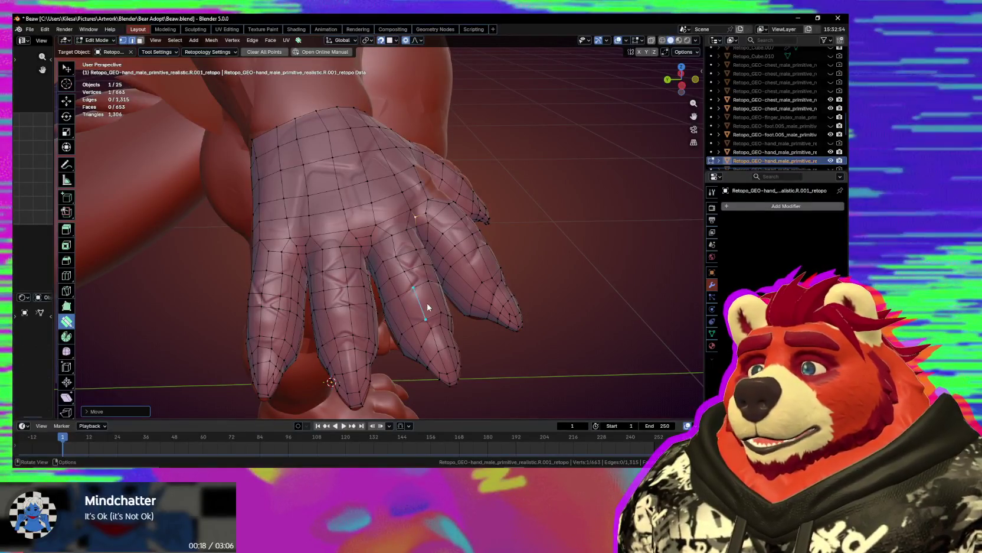
Tweak the vertices on the hand's underside and between the fingers onto the sculpt.
{"action": "middle_click_drag", "start_coordinate": [428, 307], "coordinate": [412, 301]}
{"action": "scroll", "coordinate": [418, 295], "scroll_direction": "up", "scroll_amount": 2}
{"action": "scroll", "coordinate": [355, 258], "scroll_direction": "up", "scroll_amount": 3}
{"action": "middle_click_drag", "start_coordinate": [354, 258], "coordinate": [348, 220]}
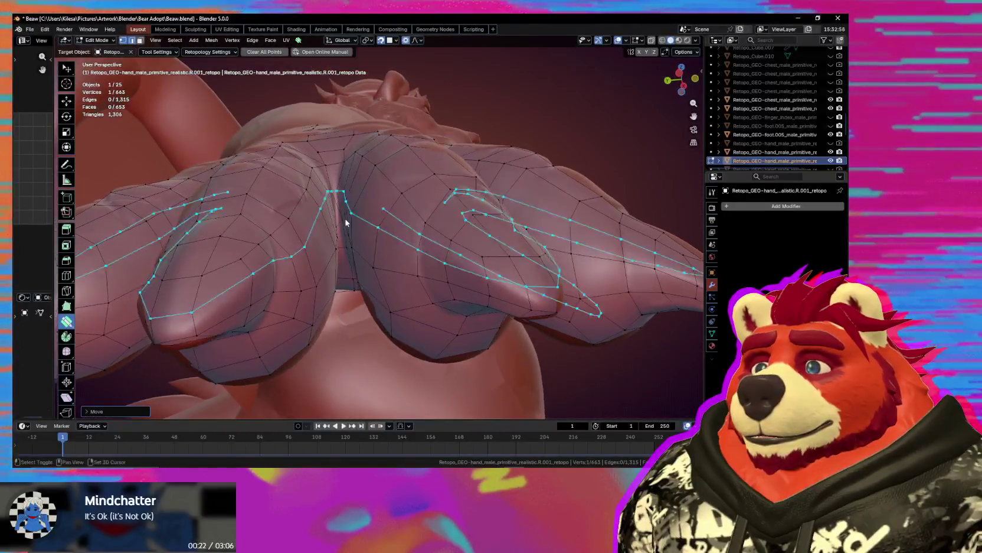
{"action": "scroll", "coordinate": [360, 230], "scroll_direction": "up", "scroll_amount": 3}
{"action": "scroll", "coordinate": [375, 245], "scroll_direction": "up", "scroll_amount": 3}
{"action": "mouse_move", "coordinate": [368, 248]}
{"action": "left_mouse_down"}
{"action": "mouse_move", "coordinate": [377, 253]}
{"action": "mouse_move", "coordinate": [364, 252]}
{"action": "left_mouse_up"}
{"action": "middle_click_drag", "start_coordinate": [364, 252], "coordinate": [342, 251]}
{"action": "left_click_drag", "start_coordinate": [340, 251], "coordinate": [341, 249]}
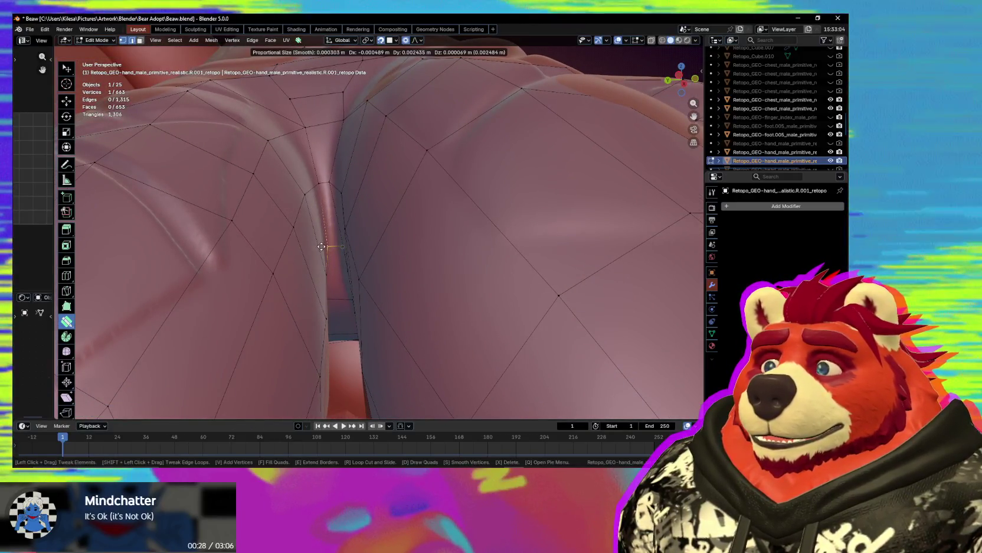
{"action": "middle_click_drag", "start_coordinate": [342, 249], "coordinate": [371, 260]}
{"action": "left_click_drag", "start_coordinate": [357, 254], "coordinate": [358, 255]}
{"action": "mouse_move", "coordinate": [358, 255]}
{"action": "middle_mouse_down"}
{"action": "mouse_move", "coordinate": [366, 213]}
{"action": "mouse_move", "coordinate": [377, 234]}
{"action": "mouse_move", "coordinate": [280, 225]}
{"action": "mouse_move", "coordinate": [301, 222]}
{"action": "mouse_move", "coordinate": [284, 176]}
{"action": "mouse_move", "coordinate": [285, 219]}
{"action": "mouse_move", "coordinate": [274, 197]}
{"action": "mouse_move", "coordinate": [237, 180]}
{"action": "mouse_move", "coordinate": [277, 241]}
{"action": "mouse_move", "coordinate": [323, 252]}
{"action": "mouse_move", "coordinate": [313, 285]}
{"action": "mouse_move", "coordinate": [323, 247]}
{"action": "mouse_move", "coordinate": [298, 245]}
{"action": "mouse_move", "coordinate": [363, 239]}
{"action": "middle_mouse_up"}
{"action": "left_click", "coordinate": [252, 159]}
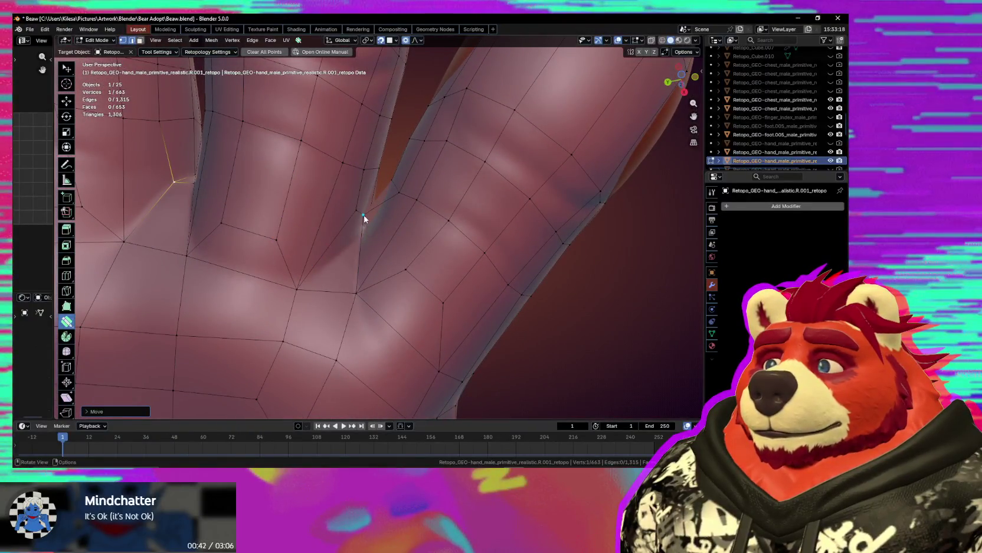
Adjust the remaining finger-gap vertices, then review the whole hand from several angles.
{"action": "mouse_move", "coordinate": [360, 251]}
{"action": "middle_mouse_down"}
{"action": "mouse_move", "coordinate": [353, 273]}
{"action": "mouse_move", "coordinate": [364, 237]}
{"action": "mouse_move", "coordinate": [364, 249]}
{"action": "mouse_move", "coordinate": [379, 247]}
{"action": "middle_mouse_up"}
{"action": "left_click_drag", "start_coordinate": [379, 248], "coordinate": [373, 232]}
{"action": "mouse_move", "coordinate": [363, 254]}
{"action": "middle_mouse_down"}
{"action": "mouse_move", "coordinate": [340, 263]}
{"action": "mouse_move", "coordinate": [340, 302]}
{"action": "mouse_move", "coordinate": [364, 340]}
{"action": "mouse_move", "coordinate": [373, 246]}
{"action": "mouse_move", "coordinate": [380, 249]}
{"action": "mouse_move", "coordinate": [372, 226]}
{"action": "middle_mouse_up"}
{"action": "left_click_drag", "start_coordinate": [372, 226], "coordinate": [354, 211]}
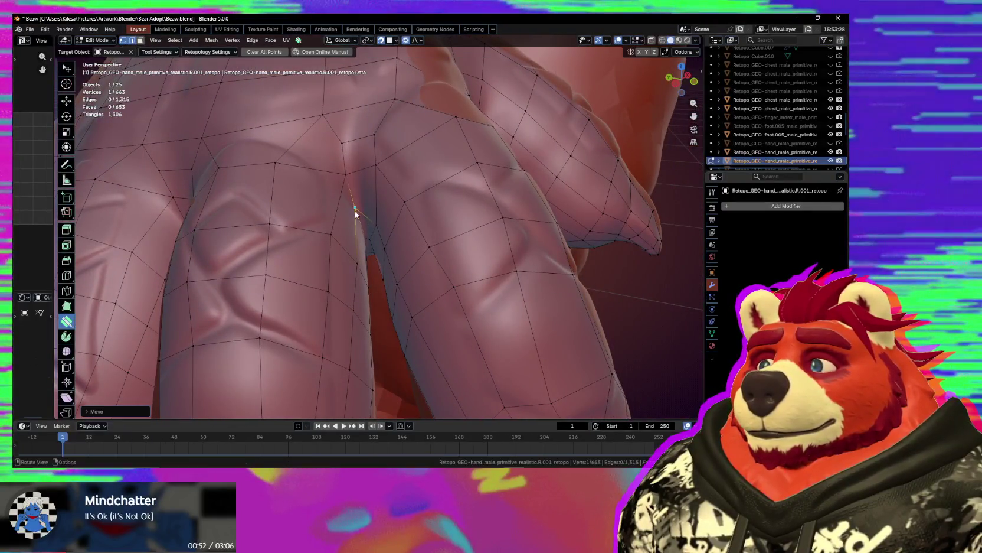
{"action": "mouse_move", "coordinate": [364, 207]}
{"action": "middle_mouse_down"}
{"action": "mouse_move", "coordinate": [370, 195]}
{"action": "mouse_move", "coordinate": [354, 203]}
{"action": "middle_mouse_up"}
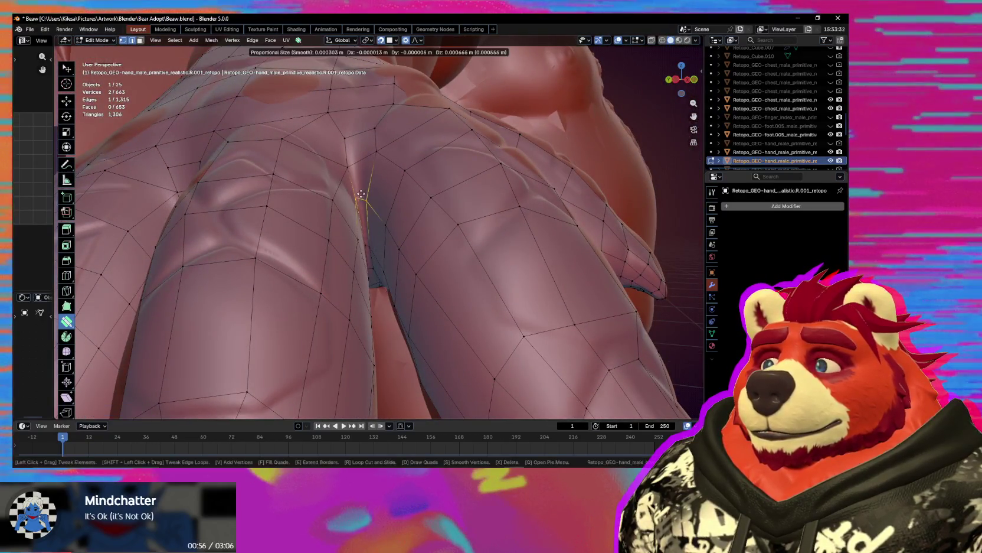
{"action": "mouse_move", "coordinate": [385, 203]}
{"action": "middle_mouse_down"}
{"action": "mouse_move", "coordinate": [372, 197]}
{"action": "mouse_move", "coordinate": [386, 140]}
{"action": "mouse_move", "coordinate": [397, 246]}
{"action": "mouse_move", "coordinate": [397, 213]}
{"action": "mouse_move", "coordinate": [413, 189]}
{"action": "mouse_move", "coordinate": [454, 171]}
{"action": "mouse_move", "coordinate": [478, 219]}
{"action": "mouse_move", "coordinate": [402, 205]}
{"action": "mouse_move", "coordinate": [350, 278]}
{"action": "middle_mouse_up"}
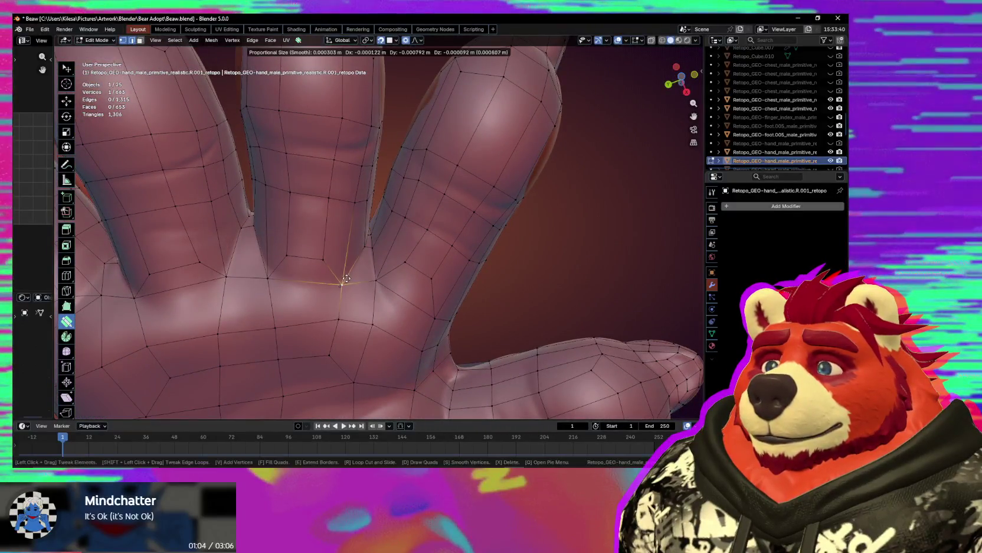
{"action": "mouse_move", "coordinate": [368, 300]}
{"action": "middle_mouse_down"}
{"action": "mouse_move", "coordinate": [462, 282]}
{"action": "mouse_move", "coordinate": [422, 246]}
{"action": "mouse_move", "coordinate": [458, 274]}
{"action": "mouse_move", "coordinate": [360, 355]}
{"action": "mouse_move", "coordinate": [421, 324]}
{"action": "mouse_move", "coordinate": [414, 307]}
{"action": "mouse_move", "coordinate": [302, 393]}
{"action": "mouse_move", "coordinate": [340, 54]}
{"action": "mouse_move", "coordinate": [358, 64]}
{"action": "middle_mouse_up"}
{"action": "scroll", "coordinate": [447, 270], "scroll_direction": "down", "scroll_amount": 3}
{"action": "scroll", "coordinate": [422, 247], "scroll_direction": "down", "scroll_amount": 2}
{"action": "mouse_move", "coordinate": [474, 96]}
{"action": "middle_mouse_down"}
{"action": "mouse_move", "coordinate": [383, 180]}
{"action": "mouse_move", "coordinate": [280, 144]}
{"action": "middle_mouse_up"}
{"action": "mouse_move", "coordinate": [352, 203]}
{"action": "middle_mouse_down"}
{"action": "mouse_move", "coordinate": [511, 176]}
{"action": "mouse_move", "coordinate": [478, 222]}
{"action": "mouse_move", "coordinate": [429, 248]}
{"action": "middle_mouse_up"}
{"action": "scroll", "coordinate": [478, 222], "scroll_direction": "down", "scroll_amount": 3}
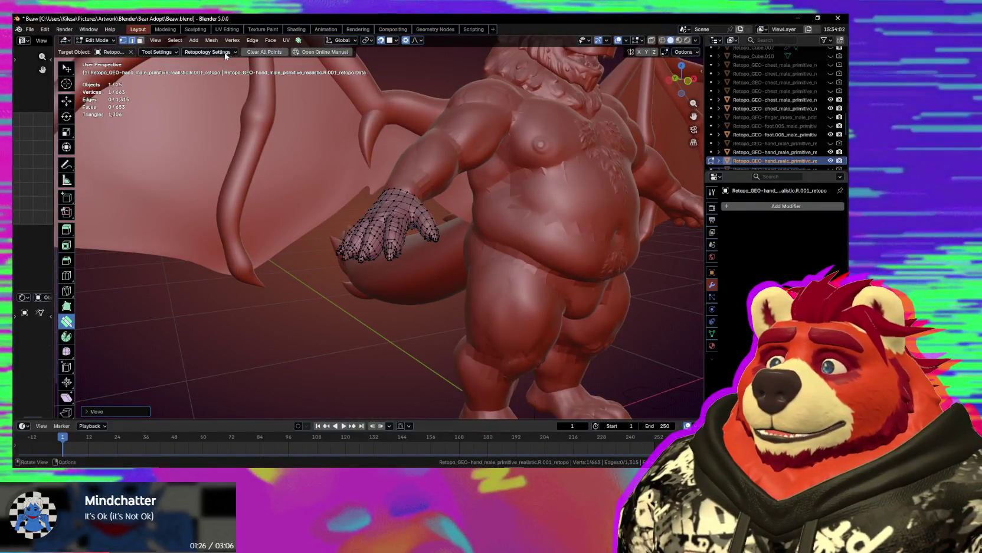
Add an X-axis Mirror modifier from the retopology options, return to Object Mode, and save Beaw.blend.
{"action": "left_click", "coordinate": [225, 53]}
{"action": "left_click", "coordinate": [195, 52]}
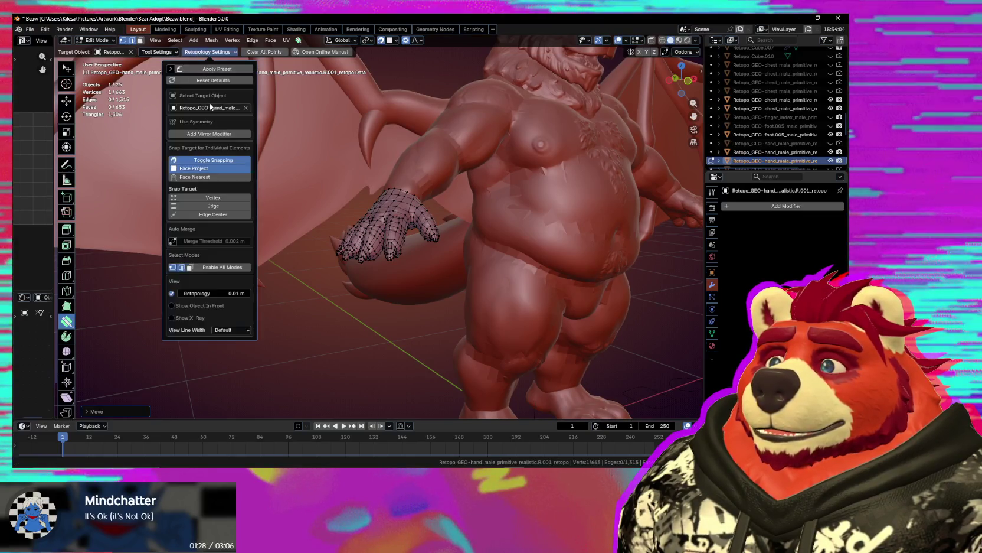
{"action": "left_click", "coordinate": [209, 134]}
{"action": "key", "text": "ctrl+Tab"}
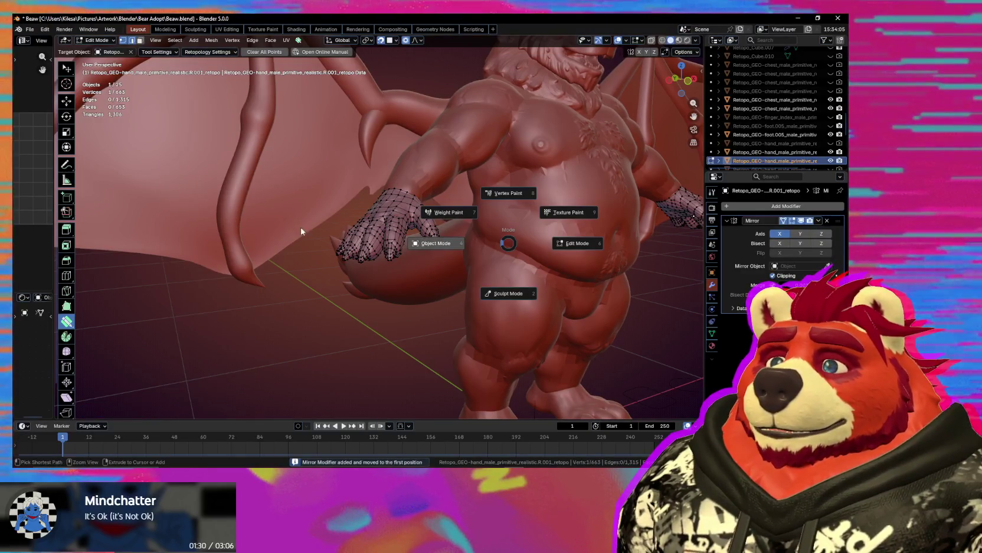
{"action": "left_click", "coordinate": [289, 228]}
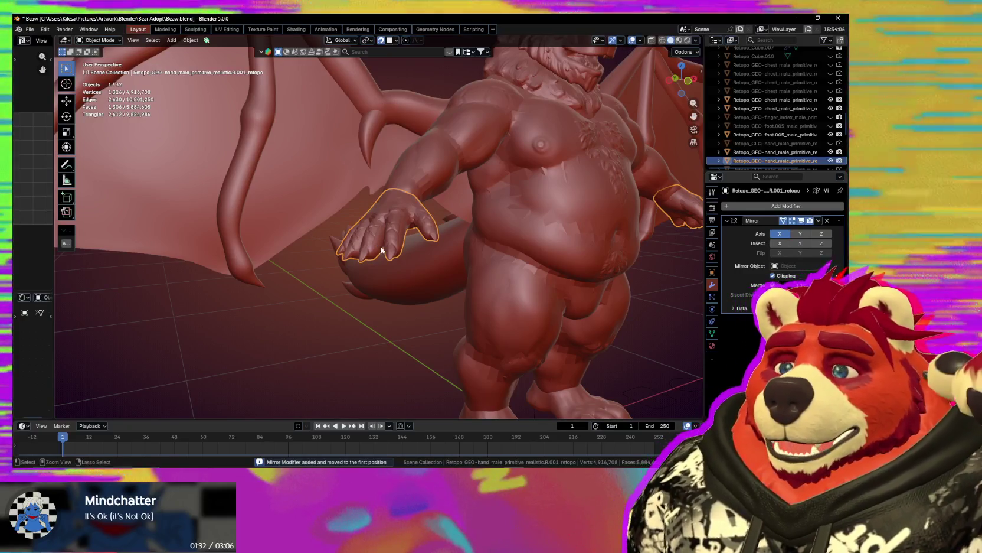
{"action": "key", "text": "ctrl+s"}
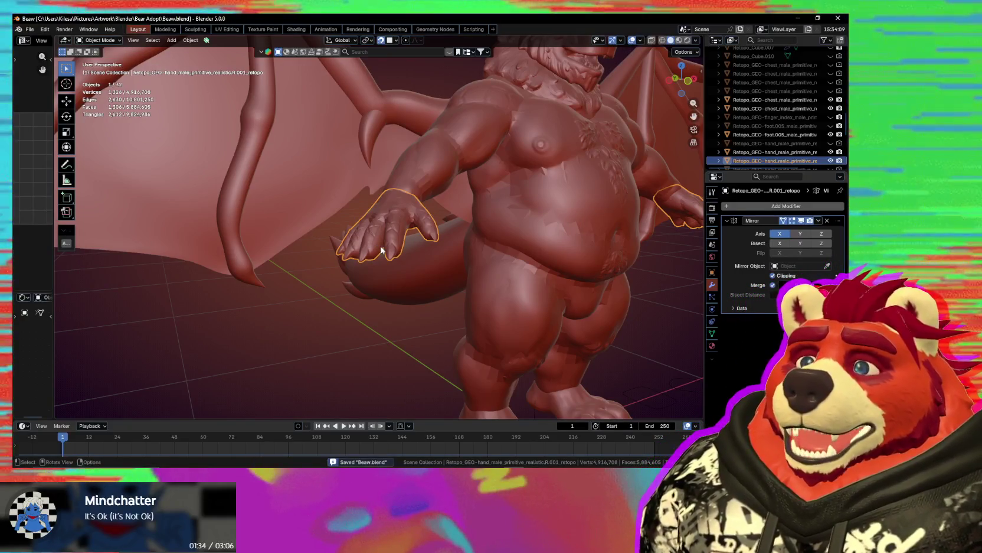